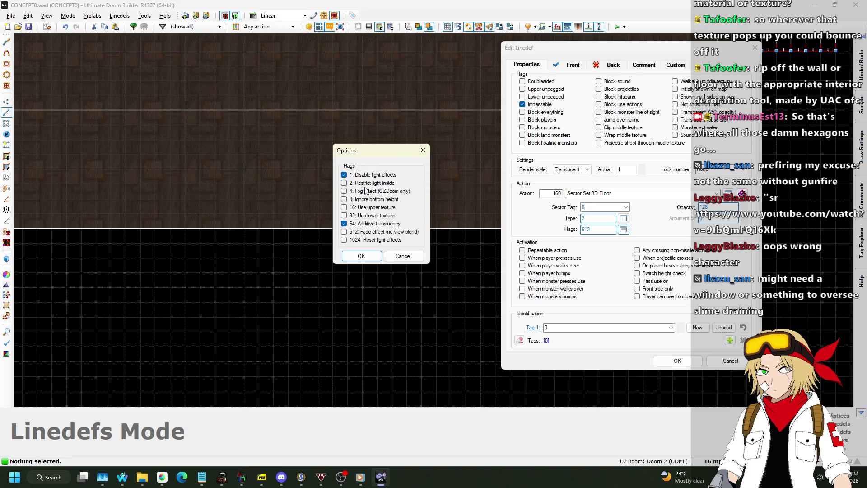
- Set the 3D floor linedef's Type to 6 (Swimmable plus Render-Inside) and Flags to 1: Disable light effects
click(361, 256)
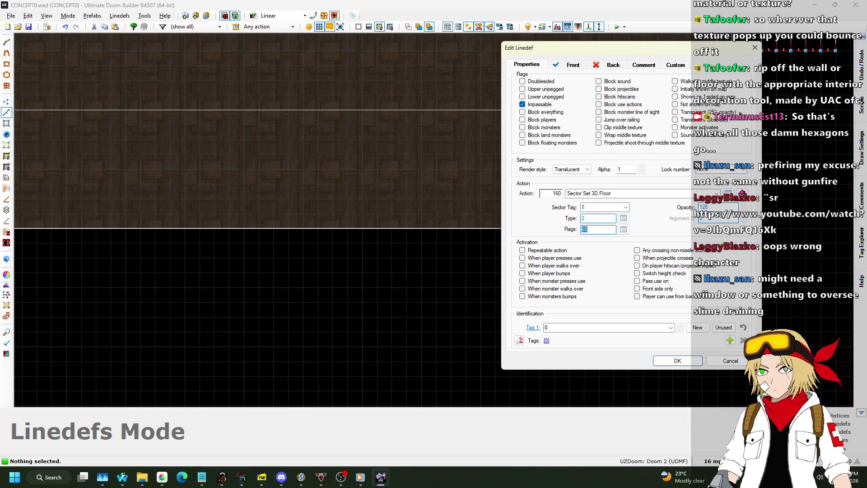
click(622, 218)
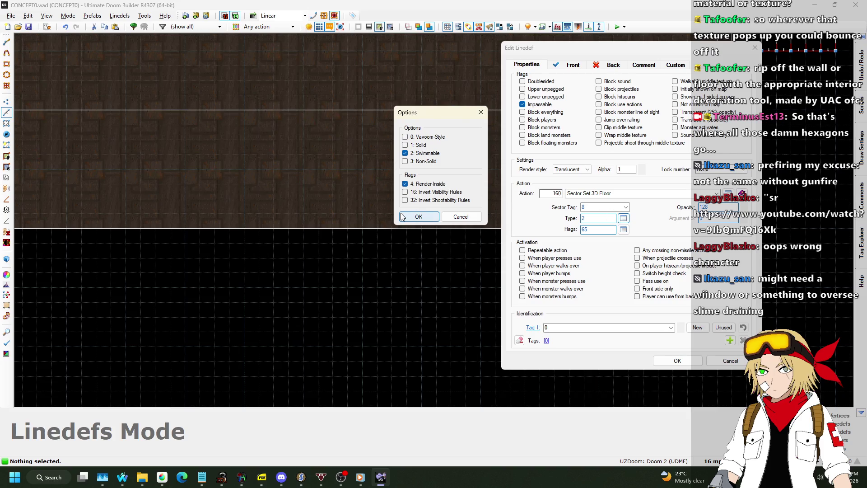
click(417, 217)
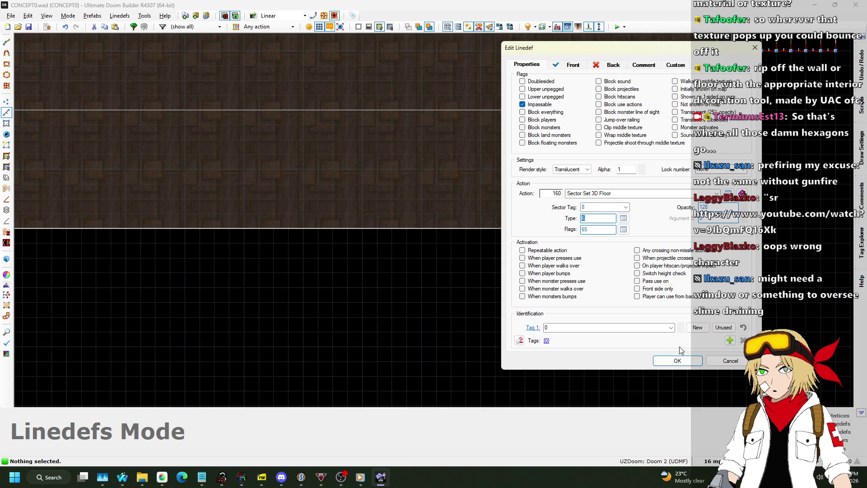
click(625, 230)
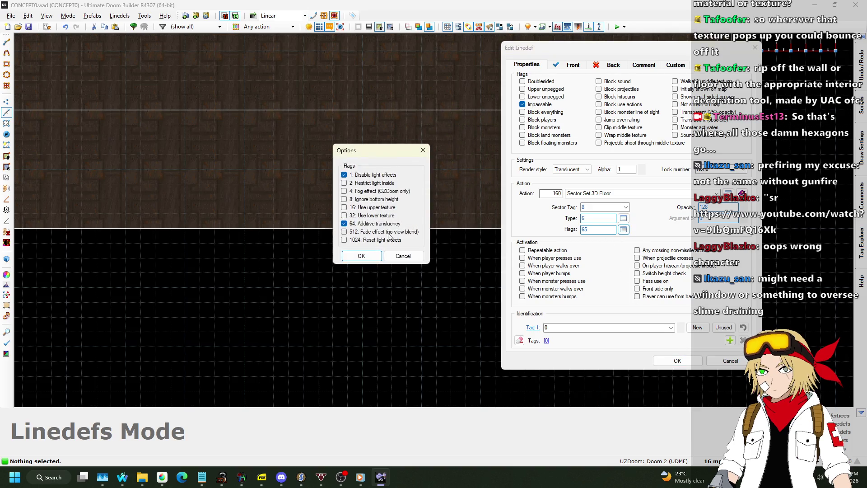
click(361, 256)
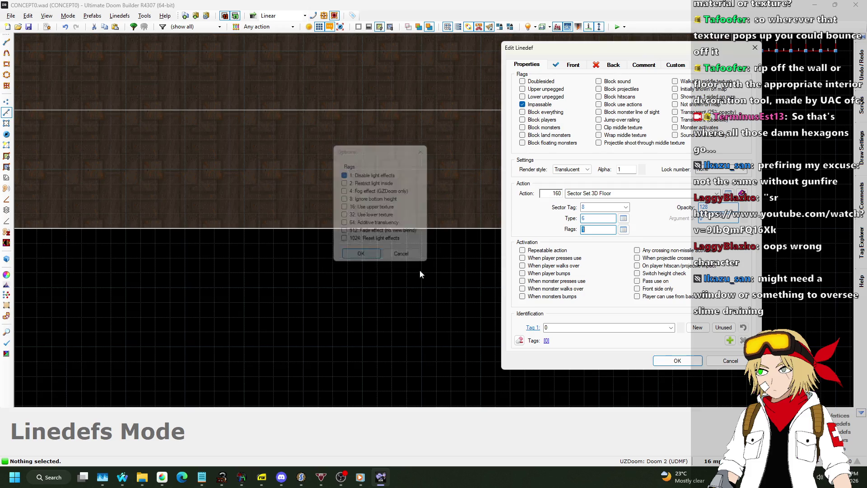
click(664, 362)
scroll(618, 256, down, 2)
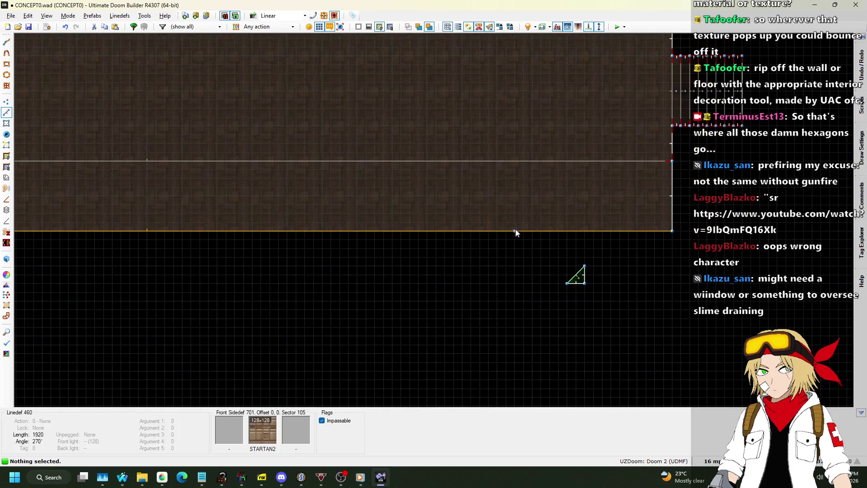
- Switch back from Discord to the editor and launch a test play of CONCEPT0.wad
key(alt+Tab)
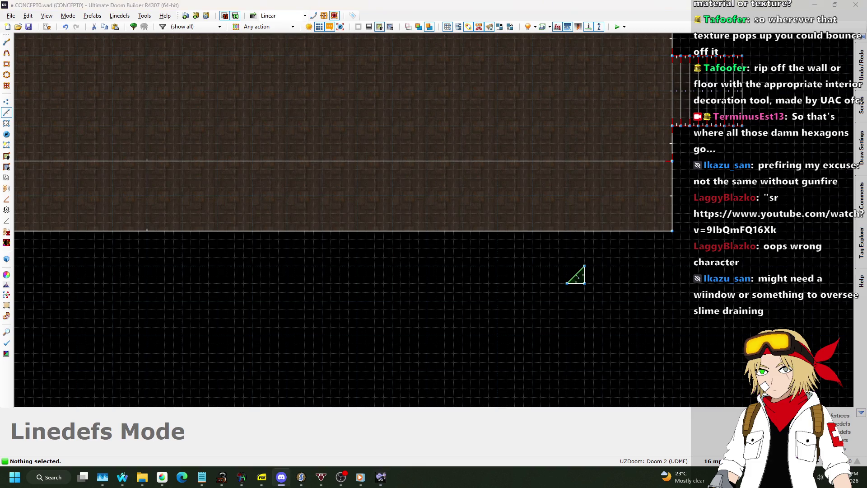
click(611, 68)
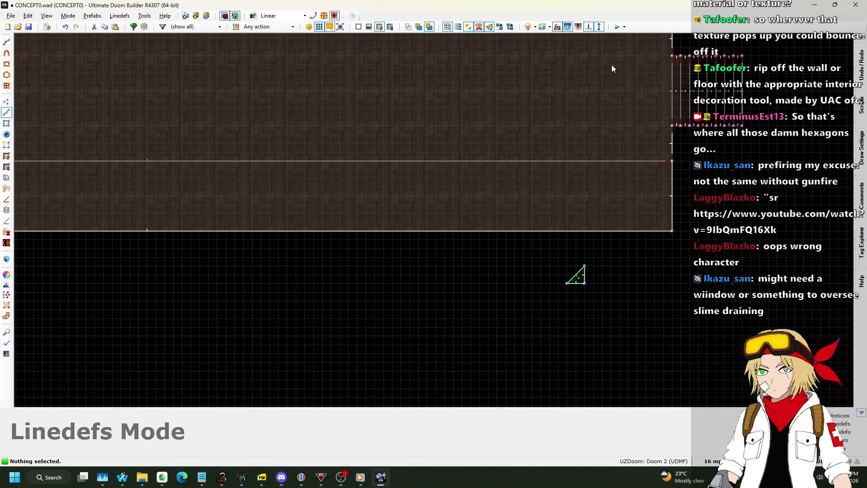
scroll(555, 190, down, 2)
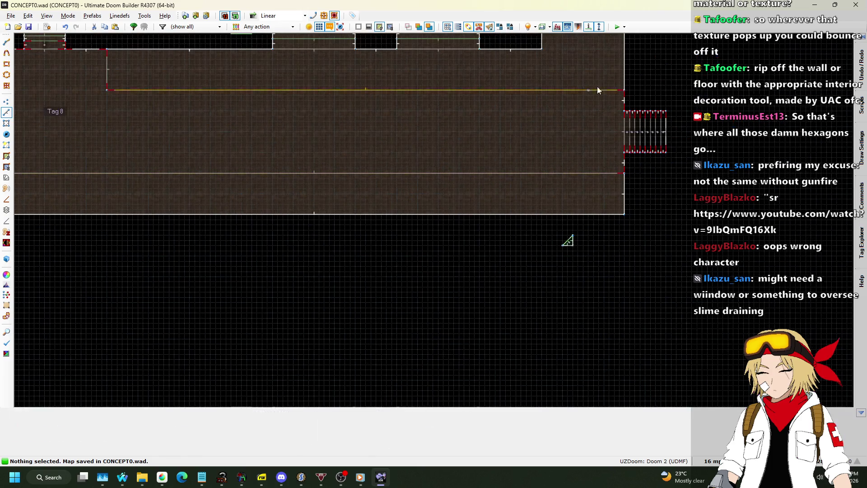
click(616, 27)
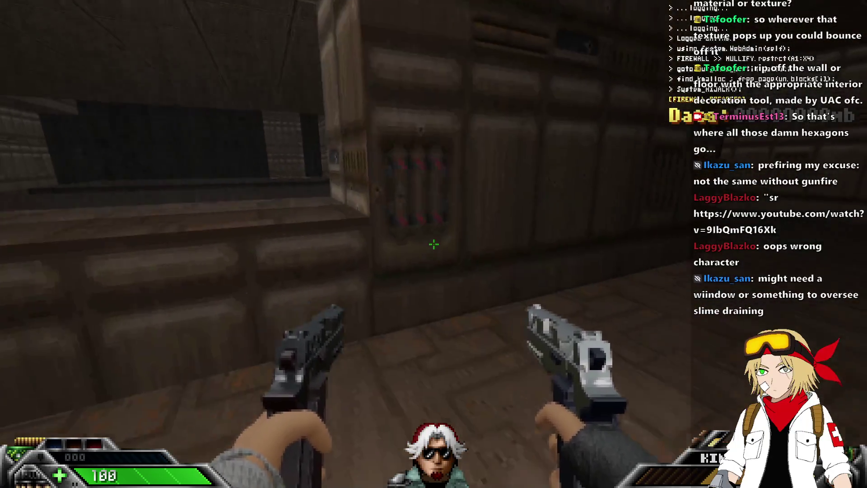
- Walk the test map's corridors, swing the melee weapon twice, then quit back to the editor
key(v)
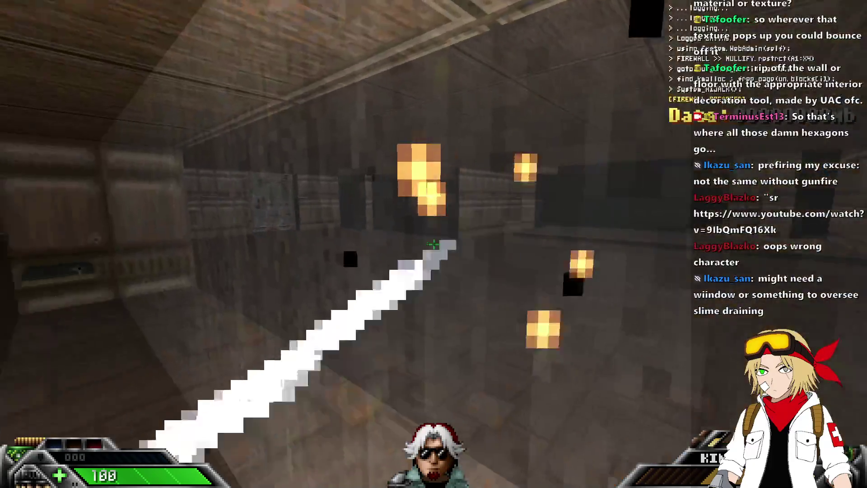
key(v)
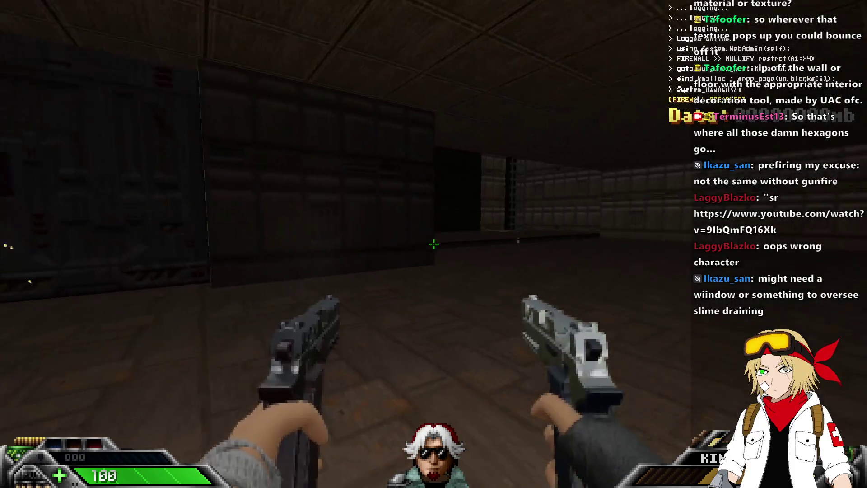
key(alt+F4)
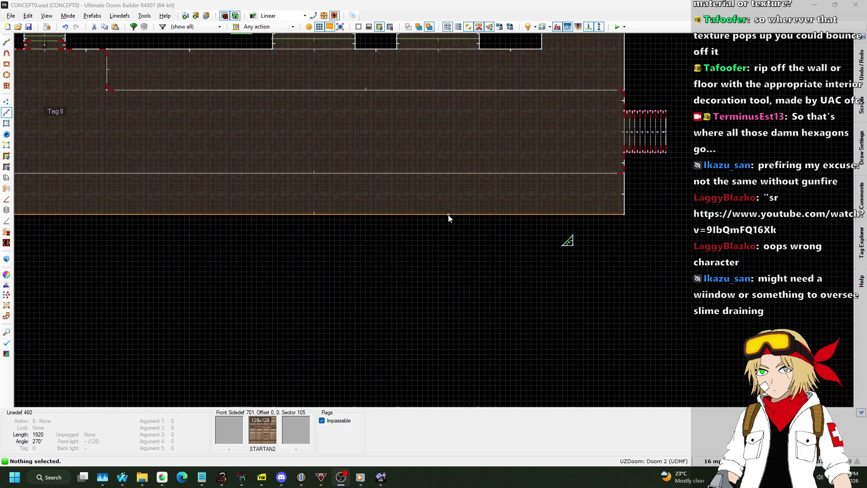
- Untick 1: Disable light effects on the triangle's 3D floor linedef, leaving 2: Restrict light inside
scroll(389, 305, down, 3)
scroll(397, 287, up, 6)
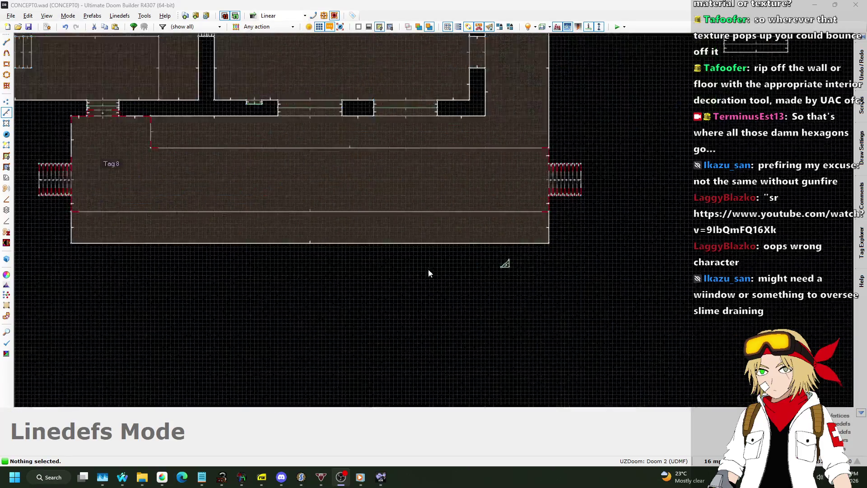
right_click(613, 248)
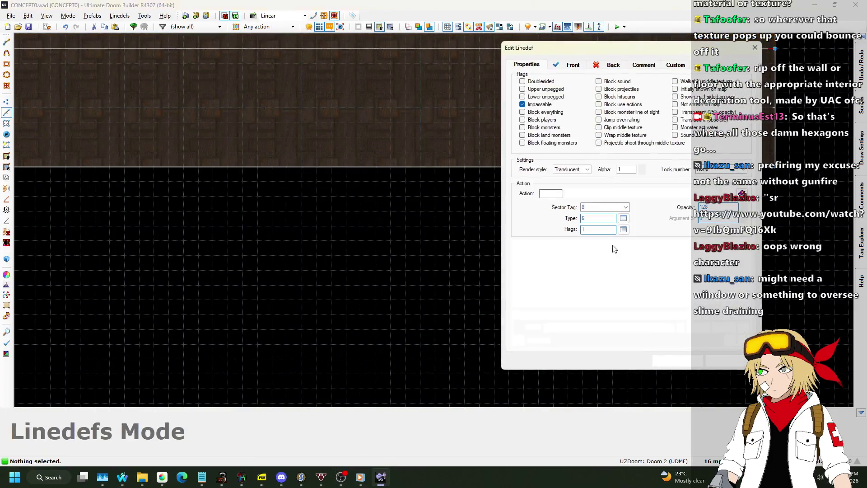
click(623, 229)
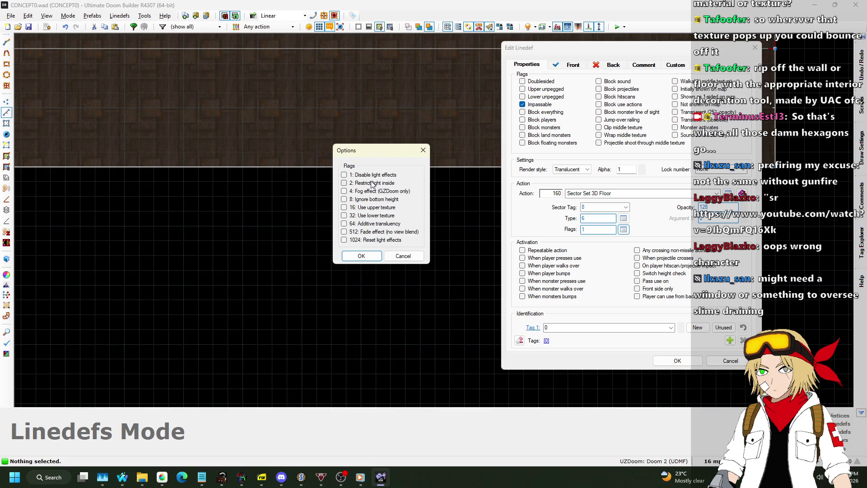
click(363, 256)
click(658, 361)
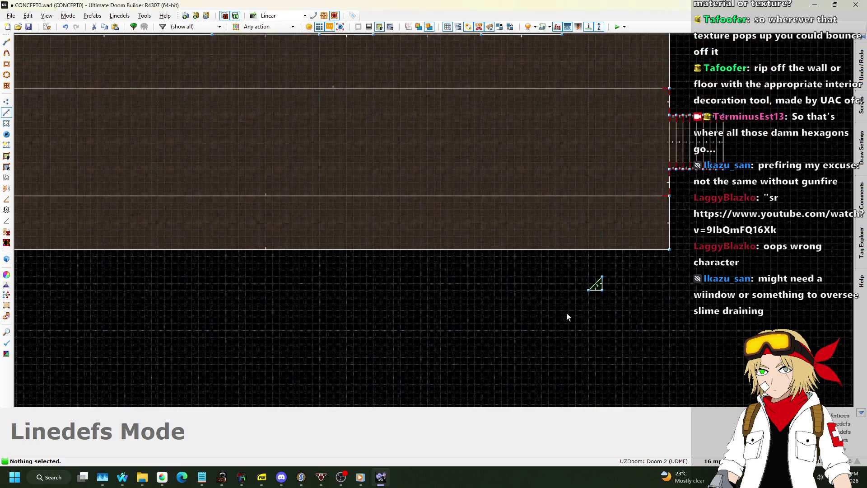
- Fly through the yellow-floored area and green slime room in 3D, then save the map
key(w)
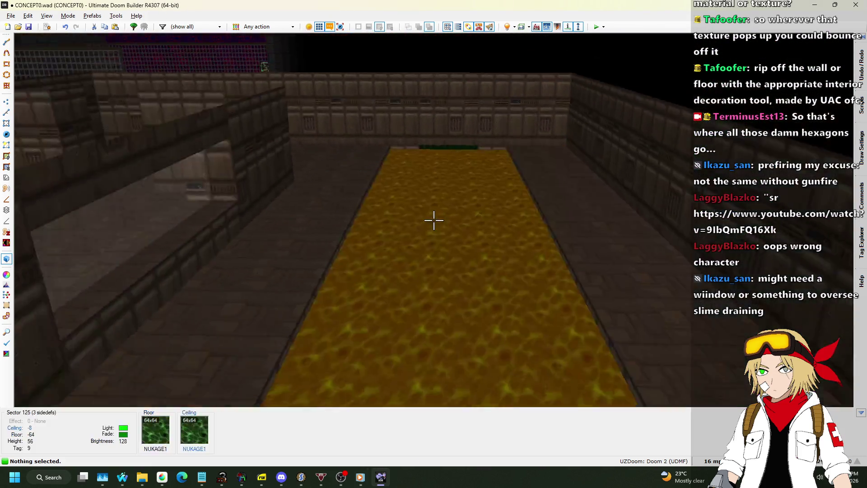
key(w)
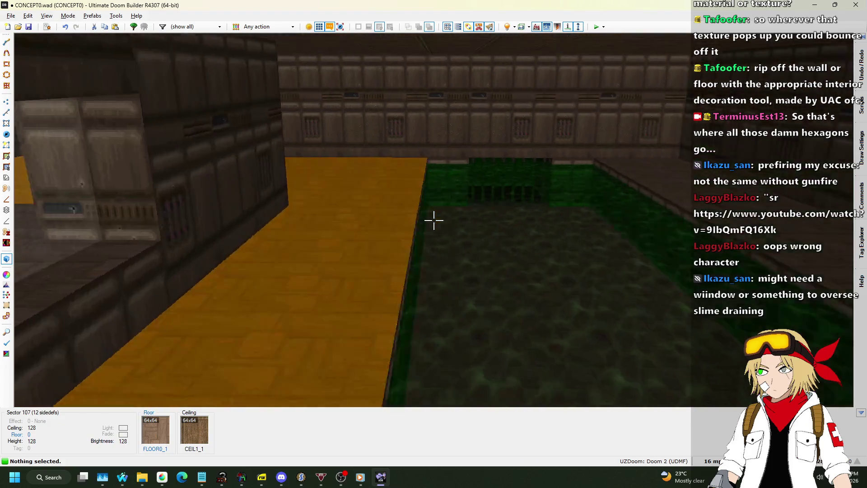
key(w)
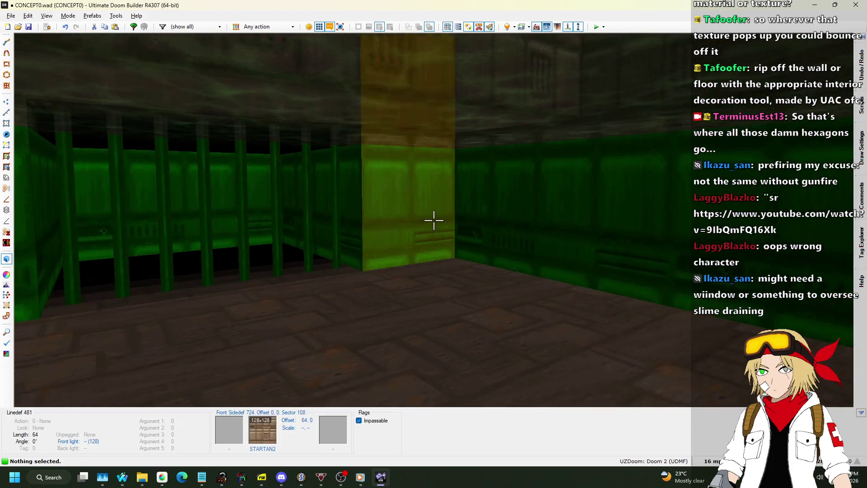
key(w)
key(q)
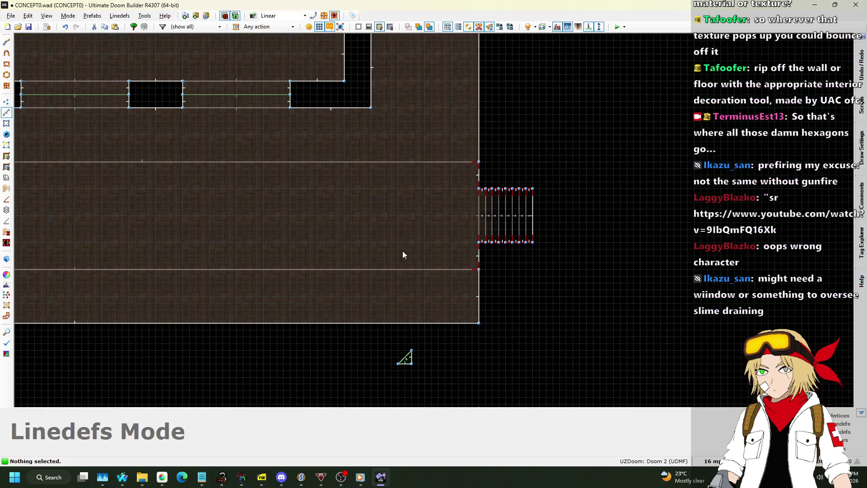
scroll(406, 252, down, 3)
key(ctrl+s)
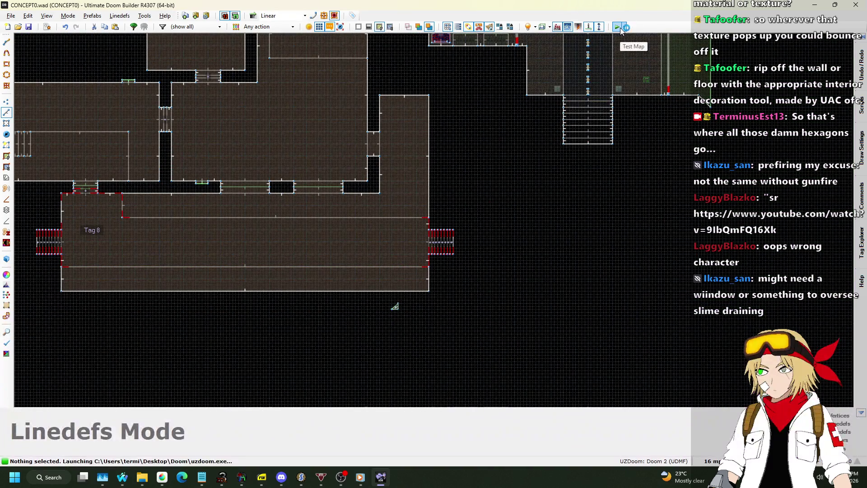
- Test-play the map: walk into the slime pit, swim up onto the stone ledge, then quit
click(618, 28)
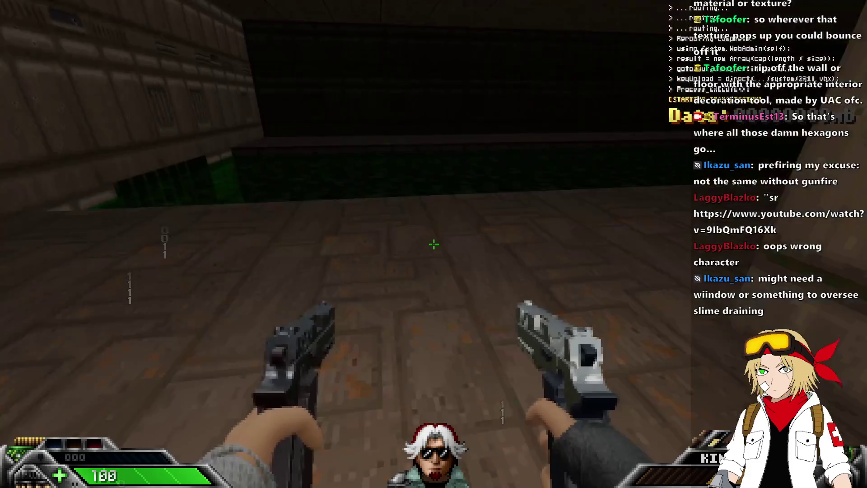
key(w)
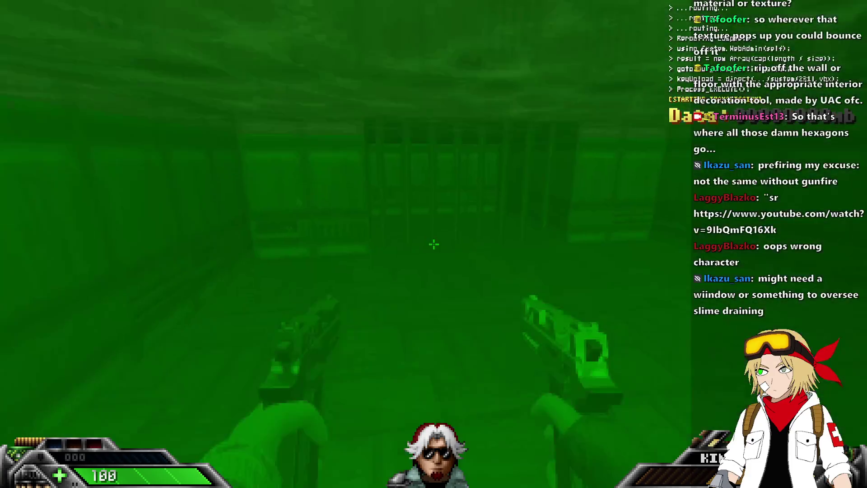
key(space)
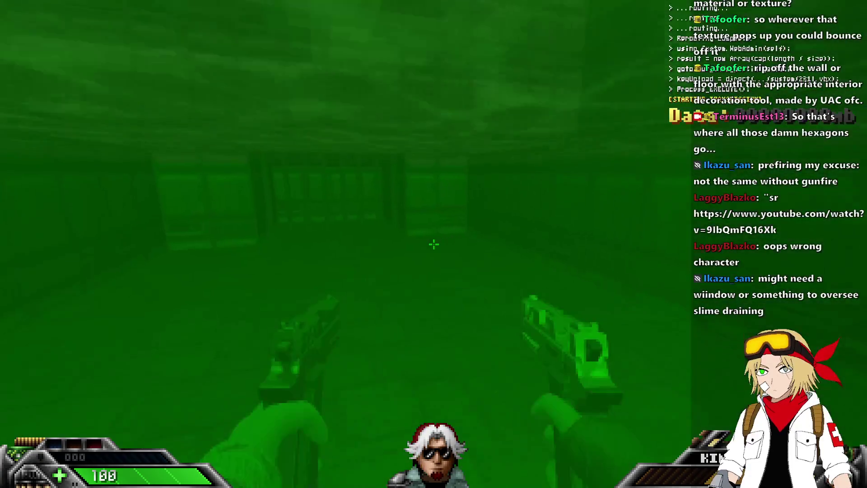
key(space)
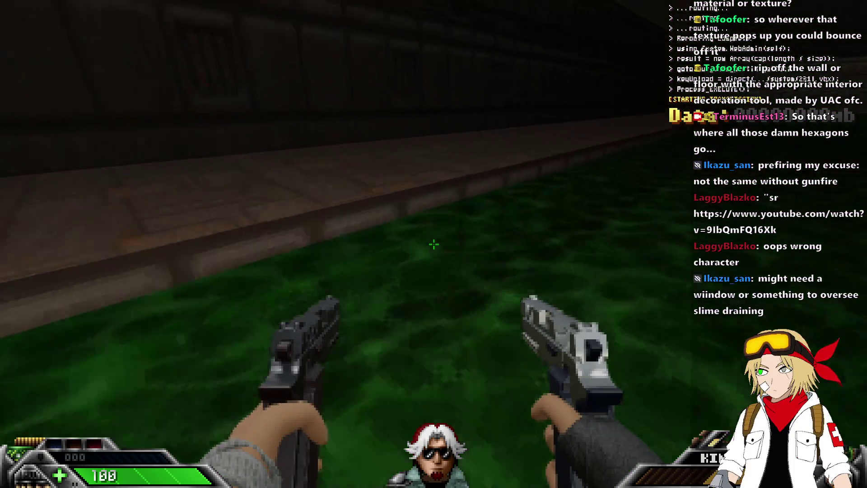
key(space)
key(w)
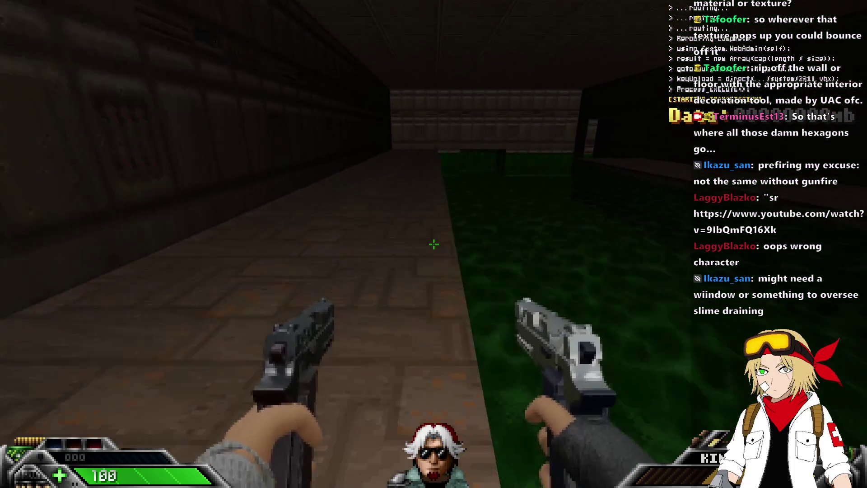
key(w)
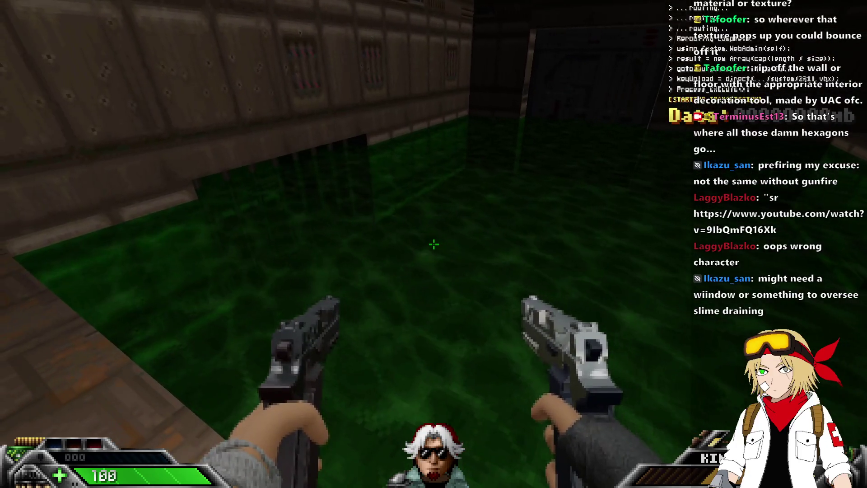
key(alt+F4)
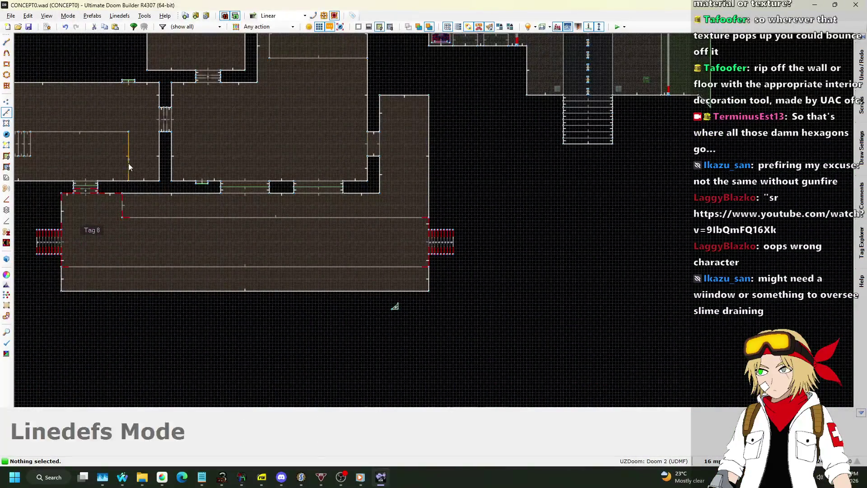
- Uncheck 4: Render-Inside on the tag 9 linedef, changing the 3D floor Type from 6 to 2
scroll(385, 288, up, 5)
right_click(385, 288)
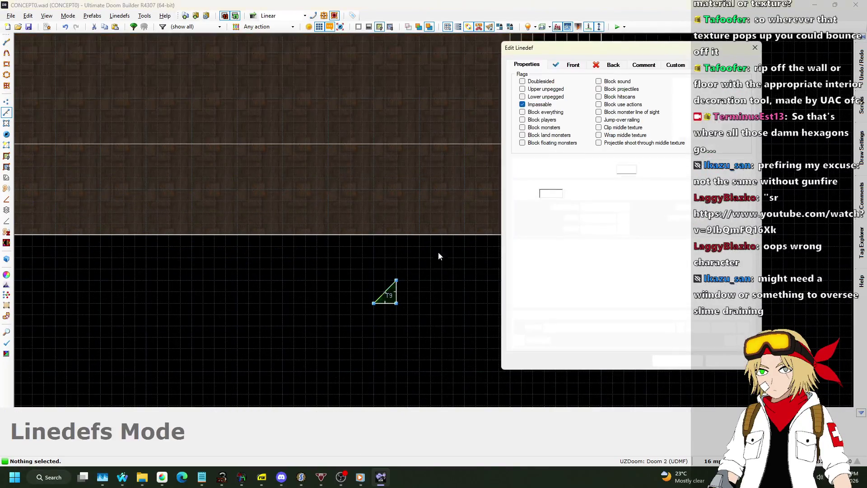
click(623, 230)
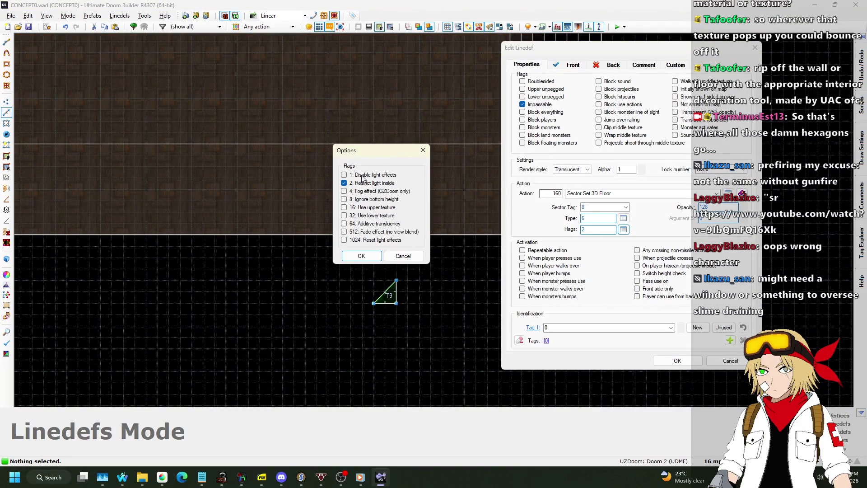
click(413, 260)
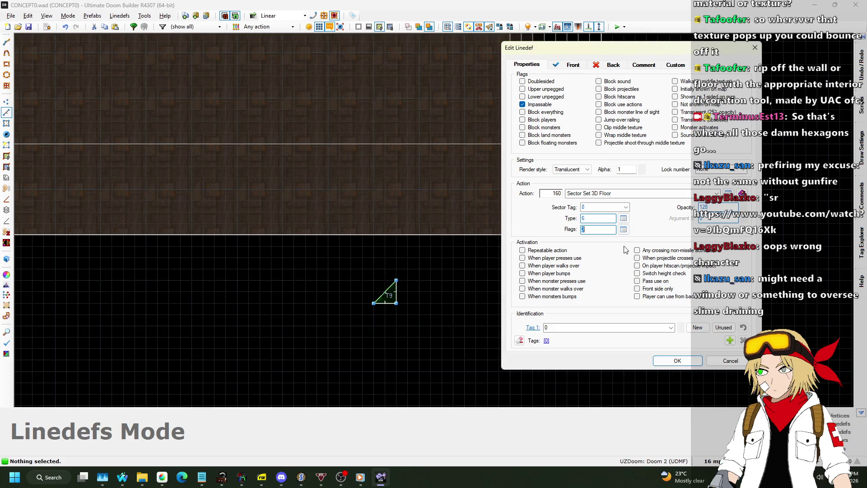
click(624, 219)
click(425, 188)
click(419, 216)
click(680, 360)
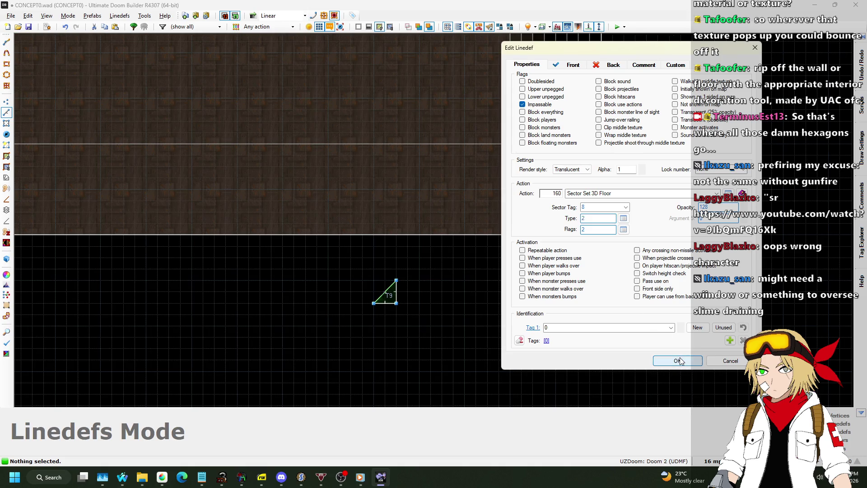
- Preview the slime pool in 3D, save CONCEPT0.wad, and launch a test play
key(w)
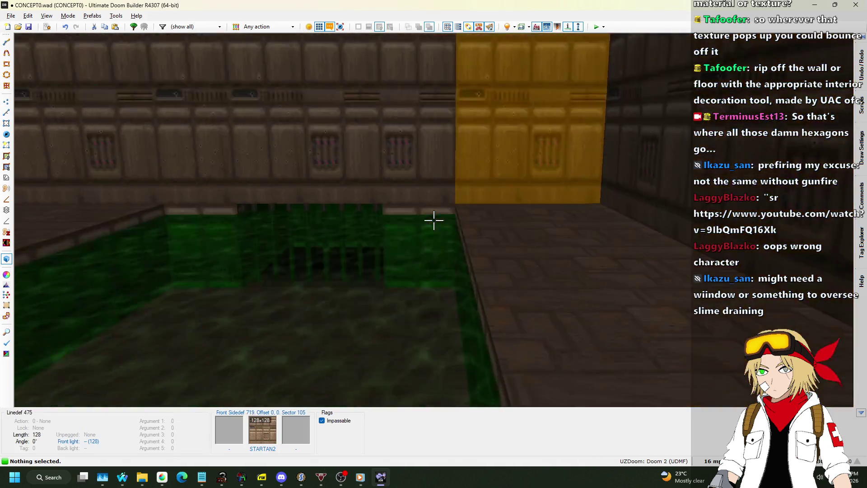
key(w)
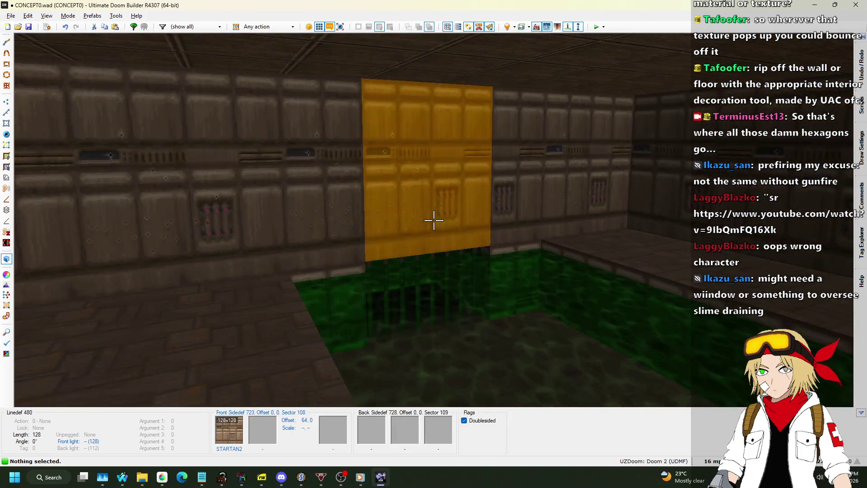
key(w)
key(ctrl+s)
click(615, 27)
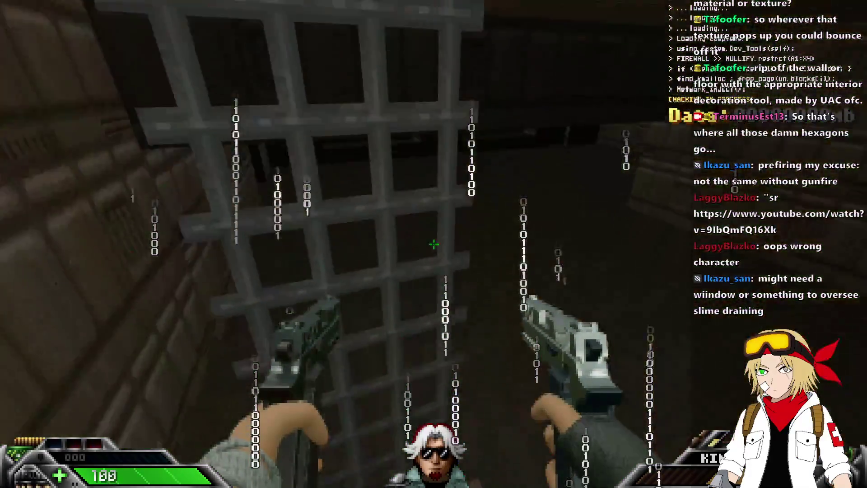
- Wade through the green slime pool, climb out along the corridor, then quit to the editor
key(w)
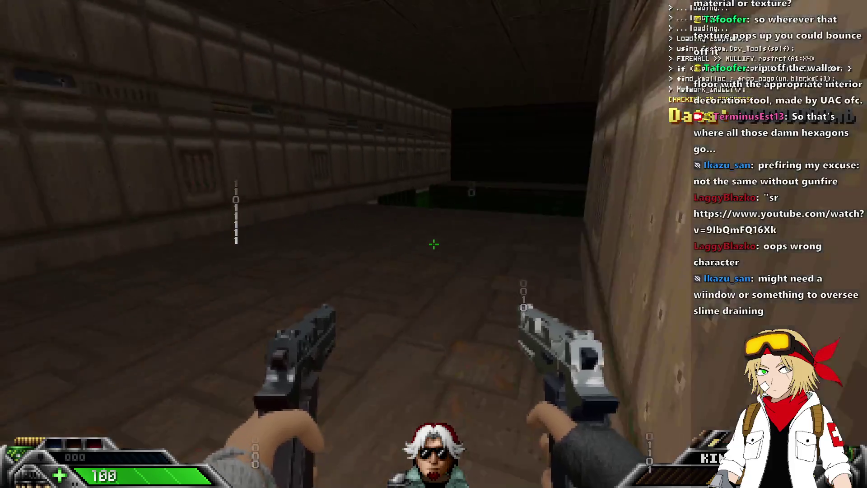
key(w)
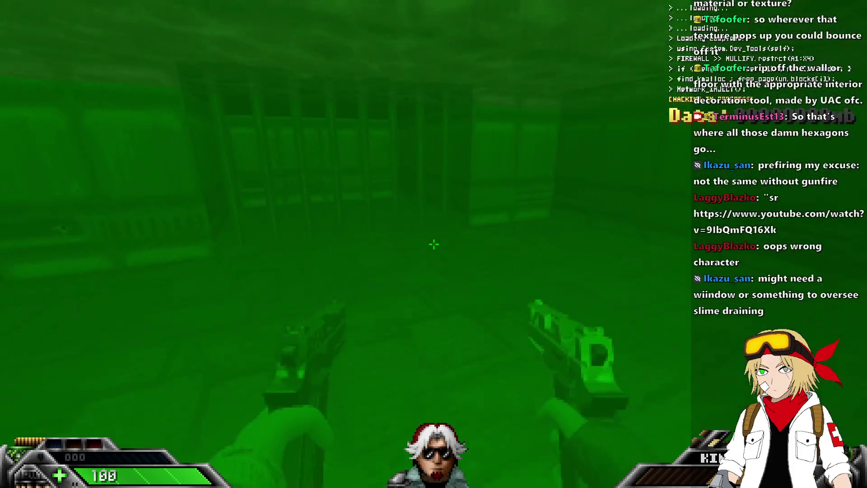
key(w)
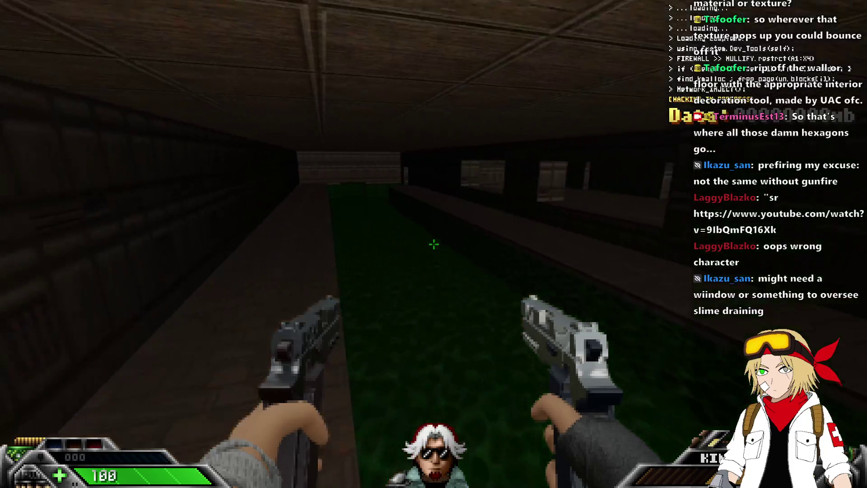
key(w)
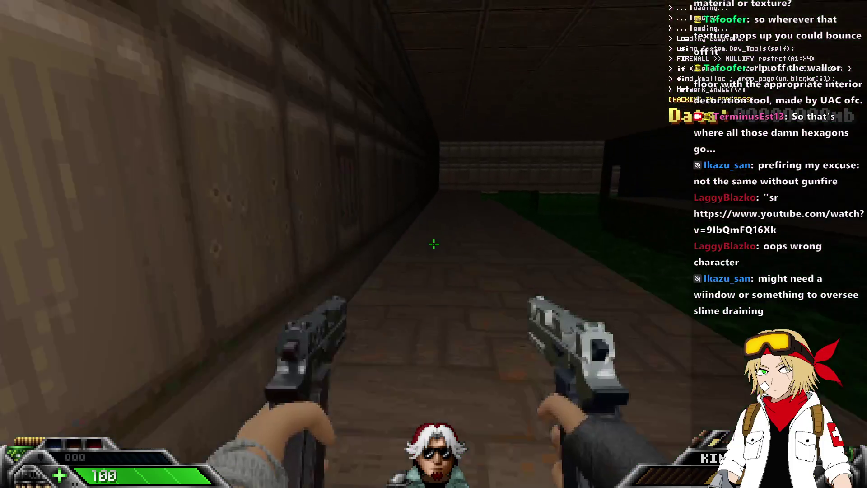
key(w)
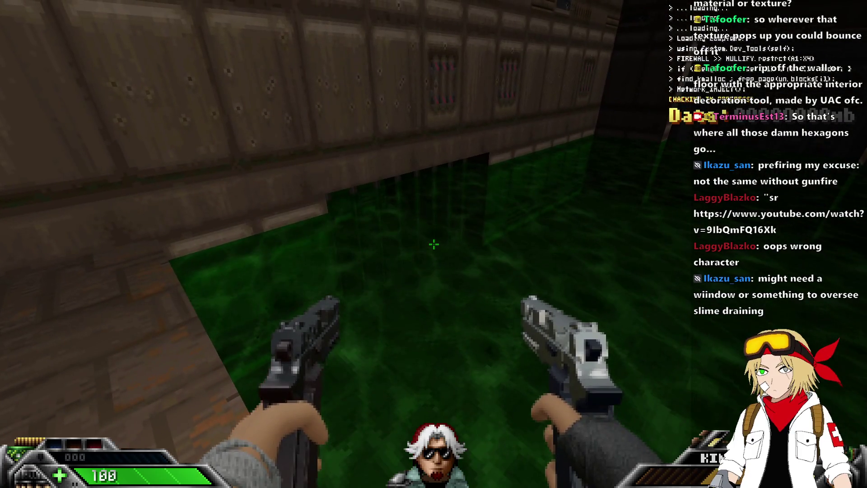
key(alt+F4)
scroll(551, 113, down, 3)
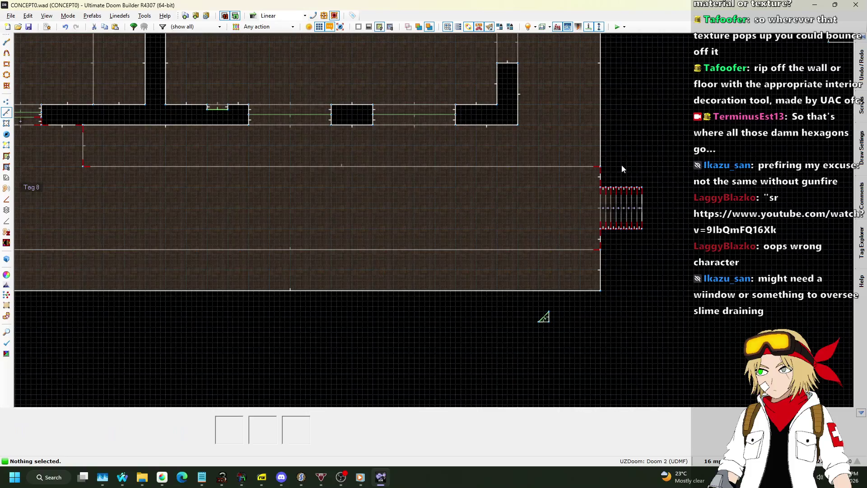
- On the tag 9 linedef, enable flag 1: Disable light effects and Type option 16: Invert Visibility Rules
scroll(625, 208, up, 8)
scroll(612, 199, down, 8)
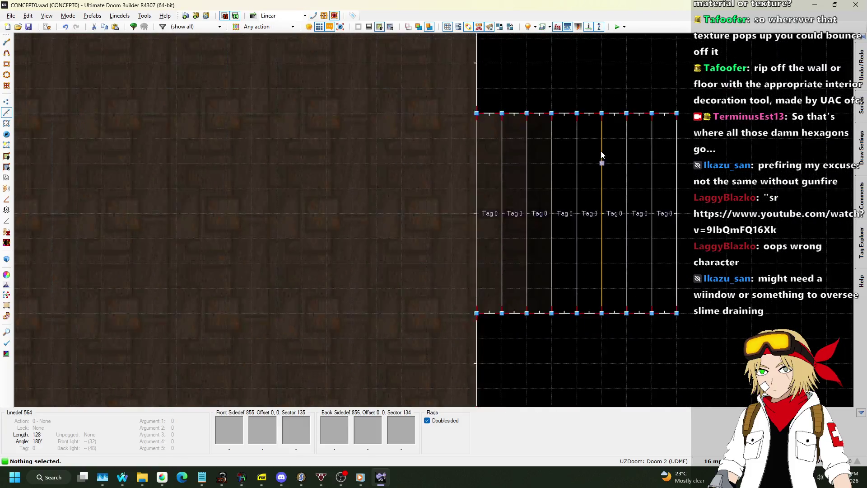
scroll(483, 337, up, 5)
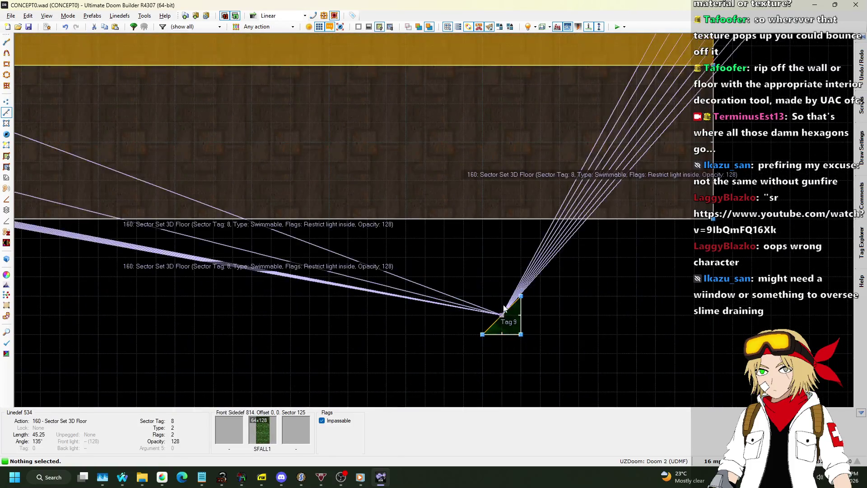
right_click(504, 309)
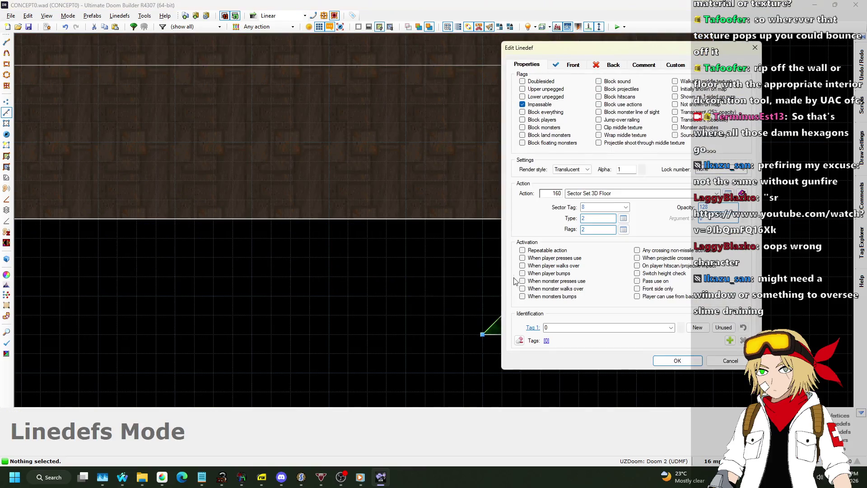
click(623, 230)
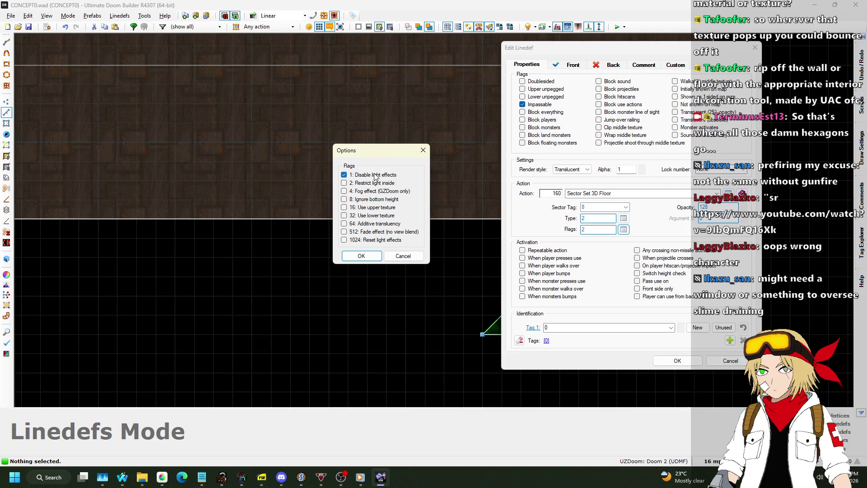
click(361, 256)
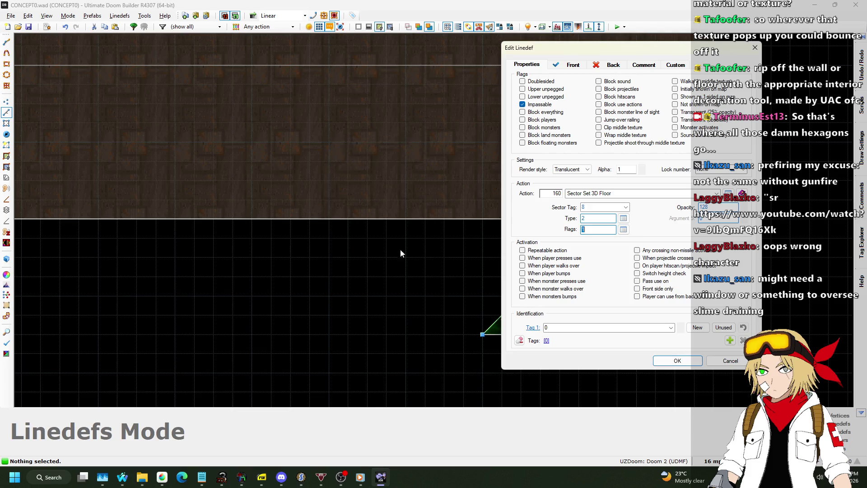
click(623, 218)
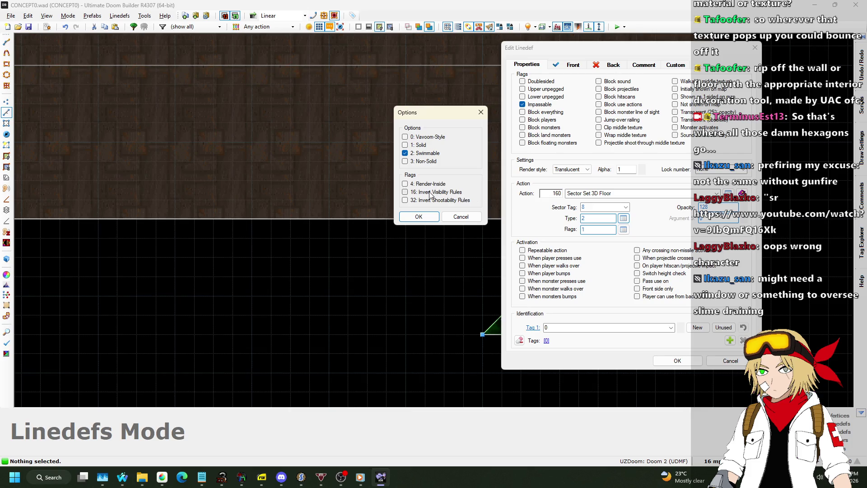
click(419, 216)
click(680, 360)
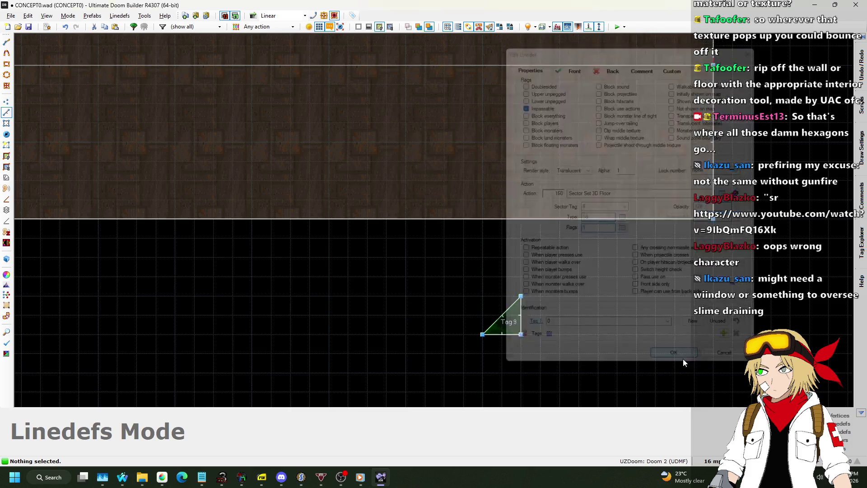
- Preview in 3D, save and playtest with F9, walk toward the doorway, then quit
key(q)
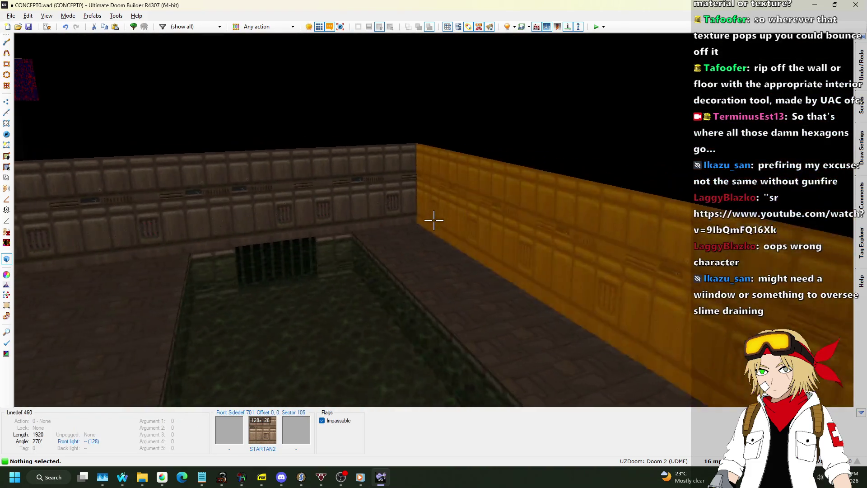
key(q)
key(F9)
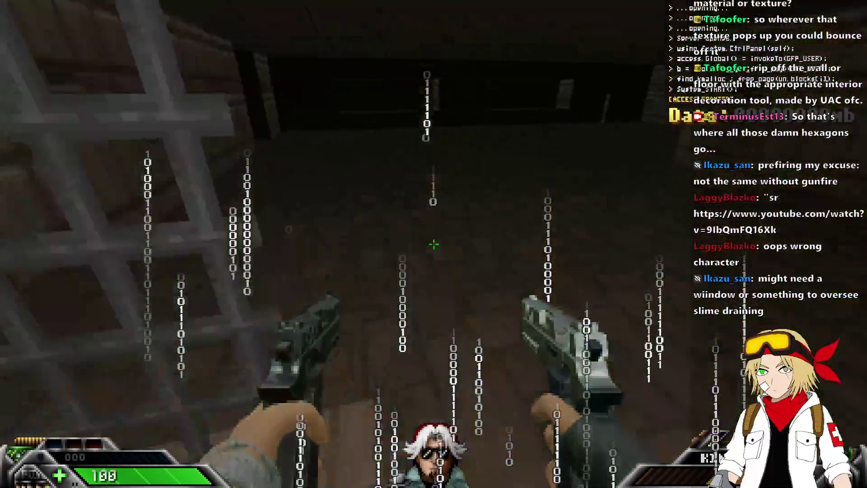
key(w)
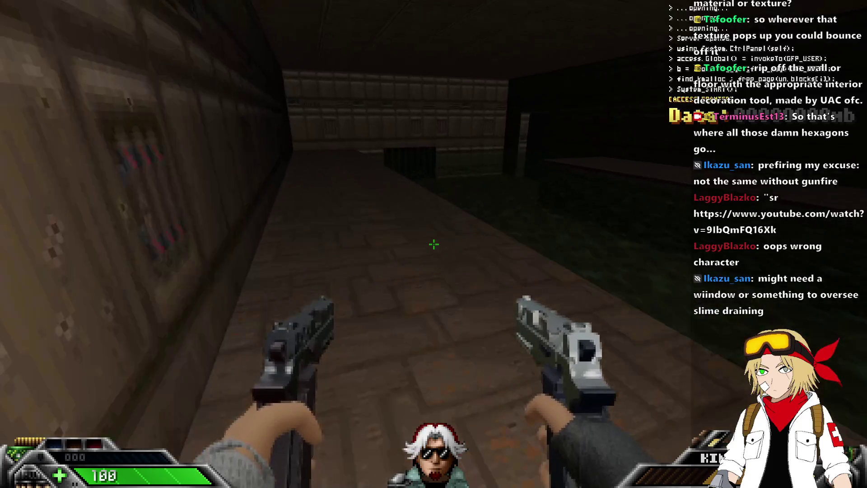
key(alt+F4)
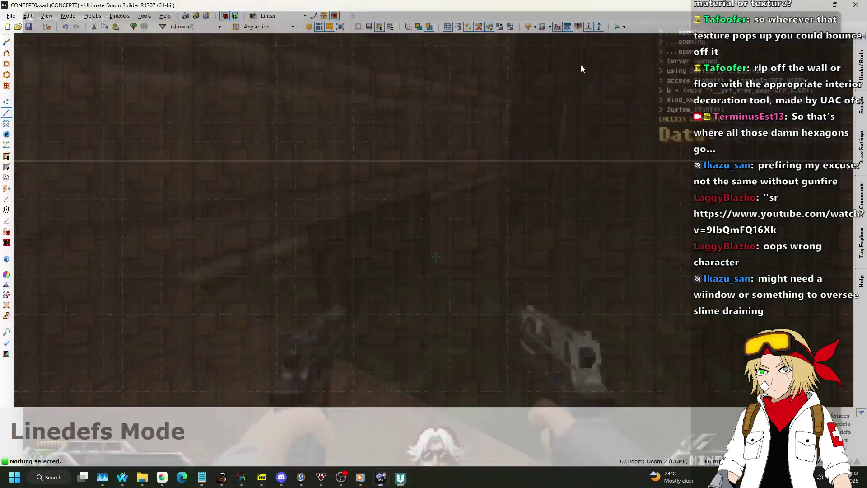
- Review the flag options on the slime 3D floor linedef, then close its properties
scroll(517, 170, down, 5)
scroll(493, 219, up, 5)
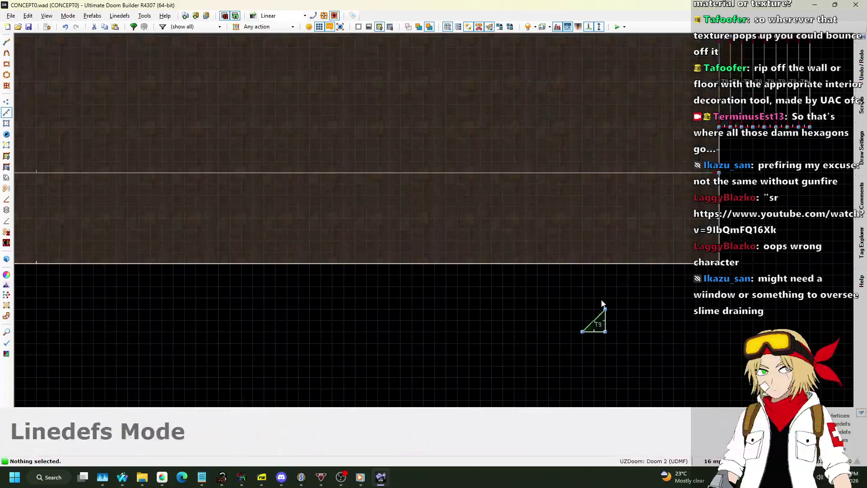
right_click(595, 329)
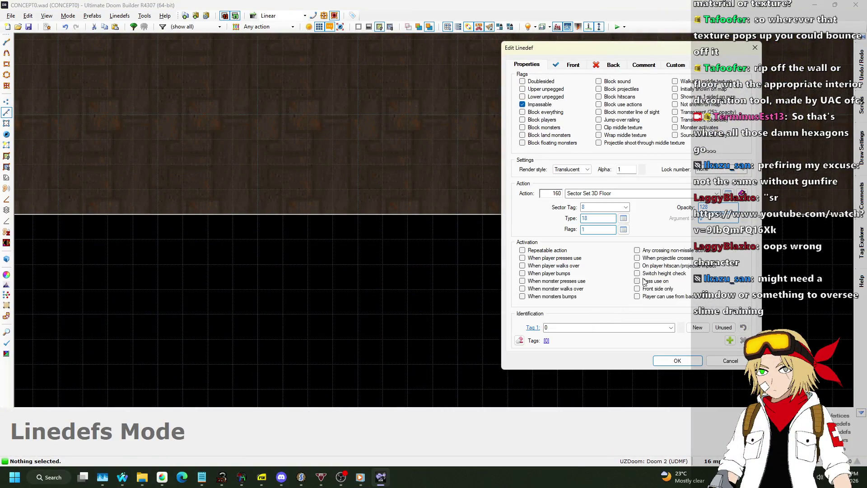
click(623, 229)
click(373, 255)
click(676, 361)
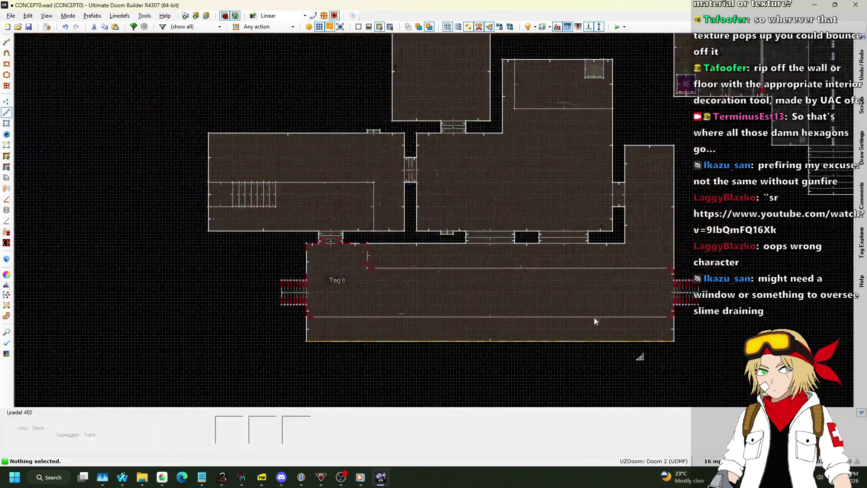
- Preview the slime room in 3D, save the map, and launch it for a playtest
key(q)
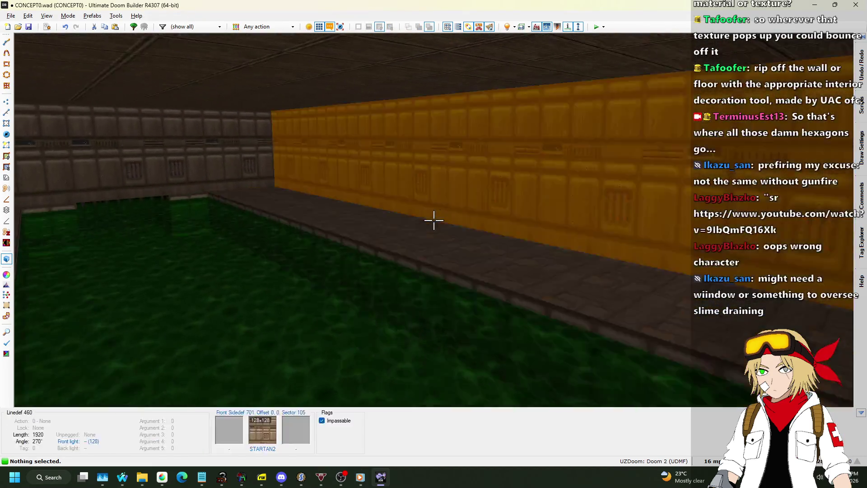
key(ctrl+s)
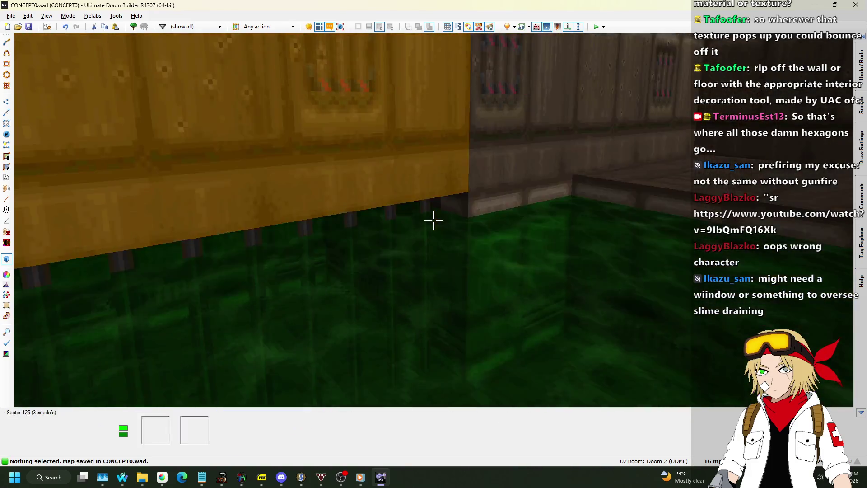
key(q)
click(615, 27)
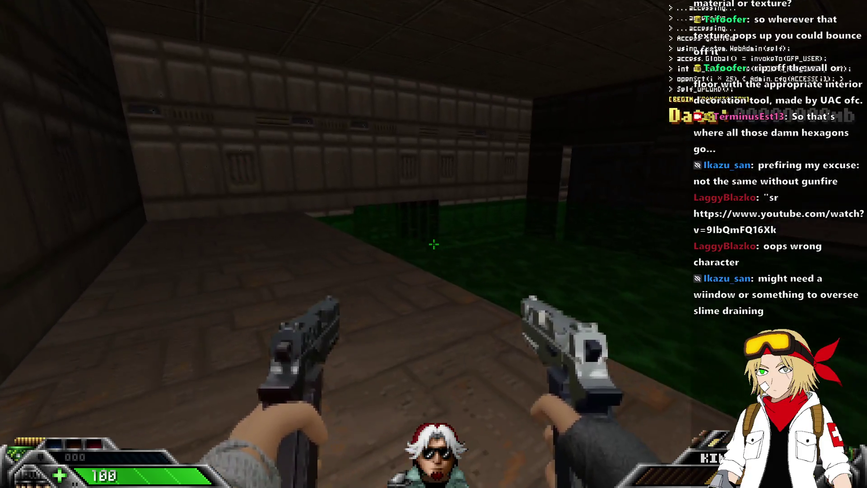
- Quit the UZDoom playtest and return to the editor
key(alt+F4)
- Enable 'Disable light effects' in the tag 8 3D floor line's flag options
mouse_move(860, 225)
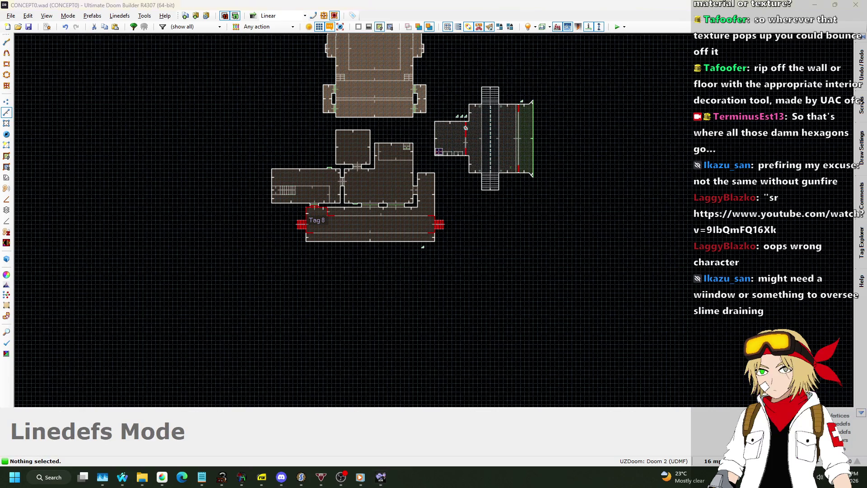
key(alt+Tab)
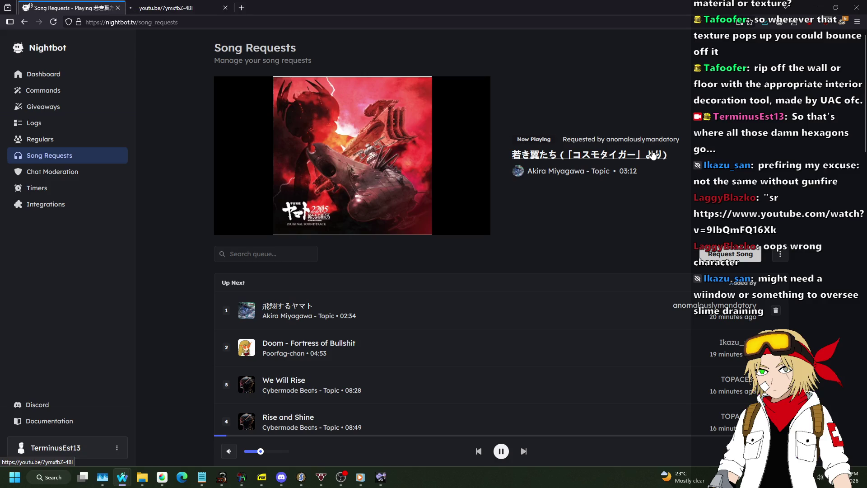
key(alt+Tab)
scroll(449, 259, up, 5)
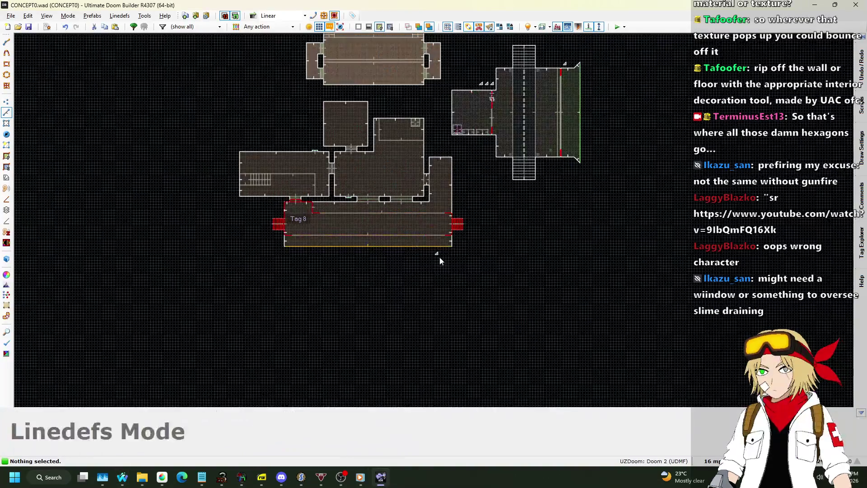
scroll(424, 236, up, 4)
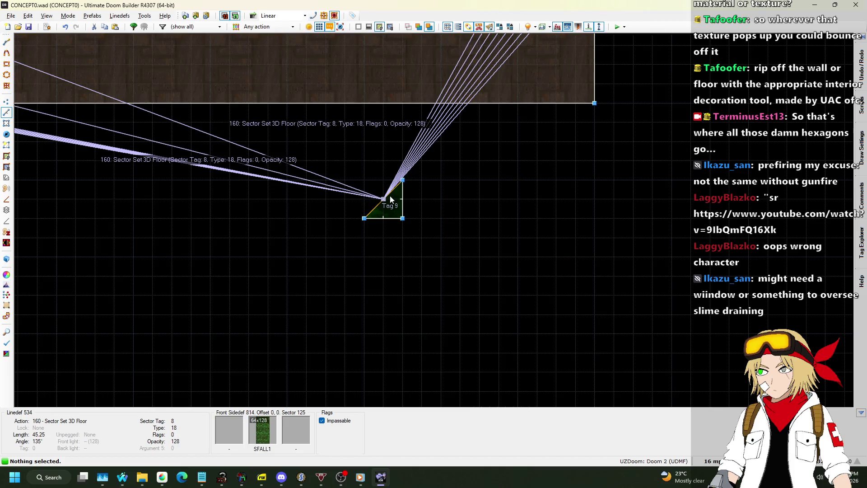
right_click(389, 196)
click(623, 229)
click(384, 176)
click(368, 255)
- Set the 3D floor type to Swimmable (2) and apply the line changes
click(623, 218)
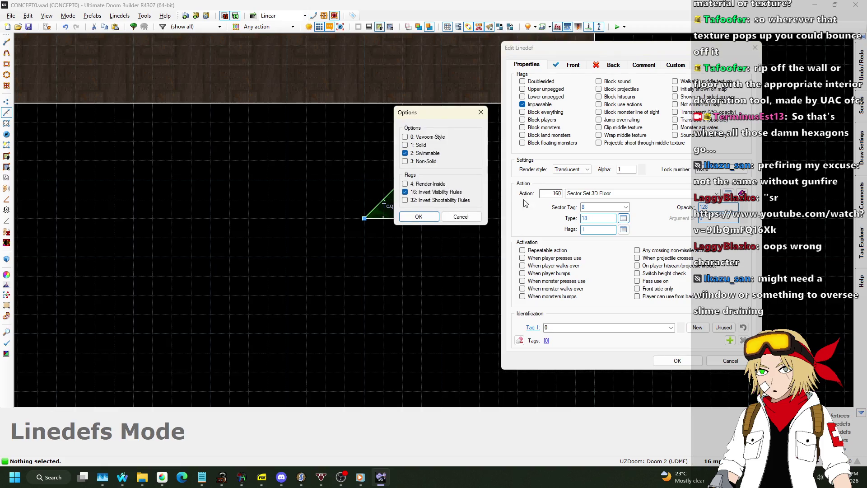
click(419, 214)
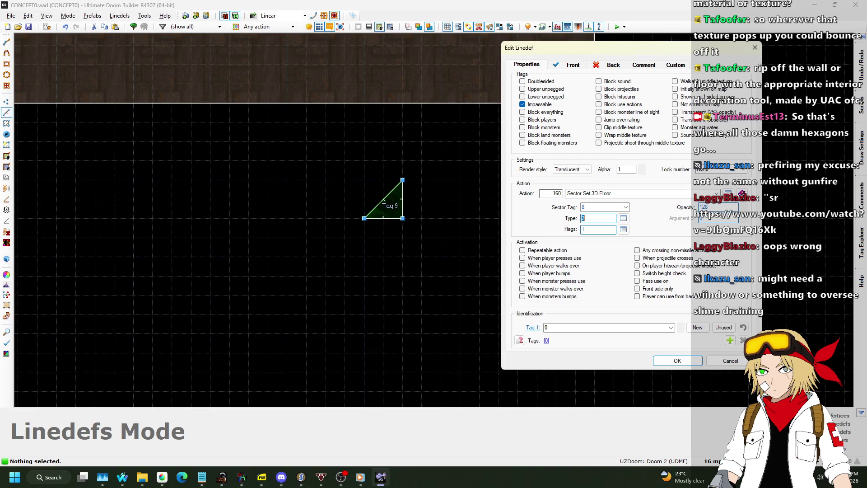
key(alt+Tab)
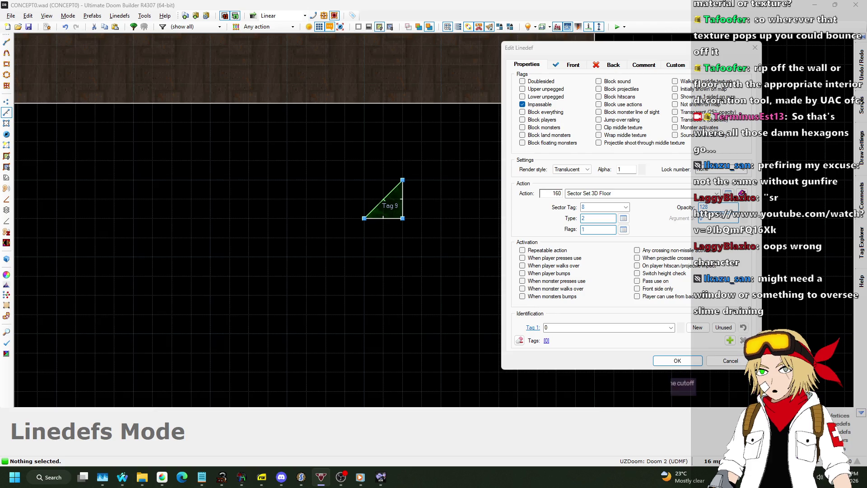
key(alt+Tab)
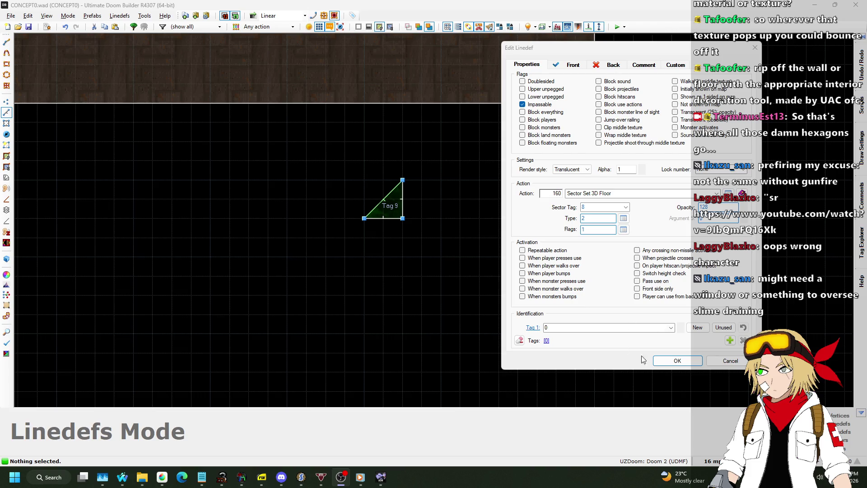
click(663, 360)
scroll(598, 318, down, 6)
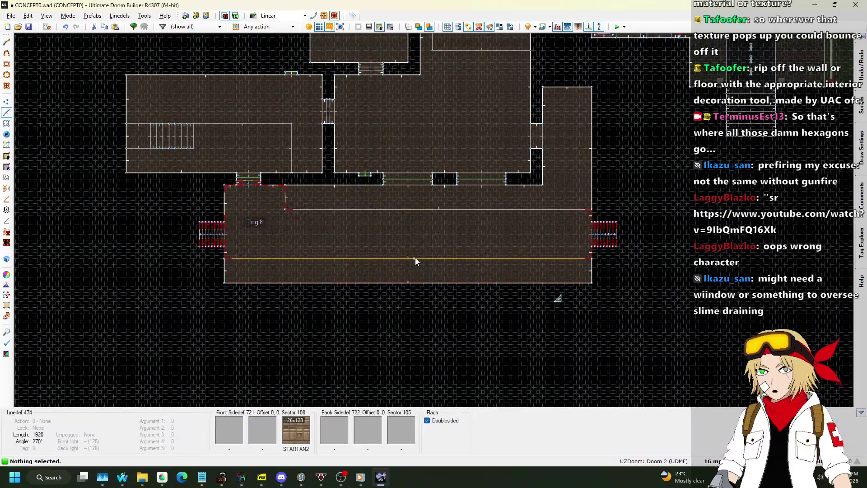
scroll(435, 233, up, 3)
scroll(426, 152, down, 2)
scroll(426, 152, up, 3)
scroll(443, 158, down, 1)
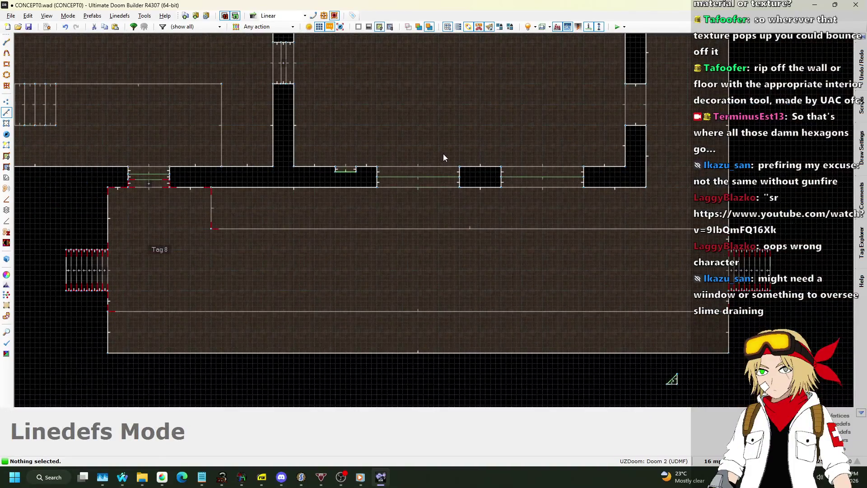
scroll(442, 155, down, 1)
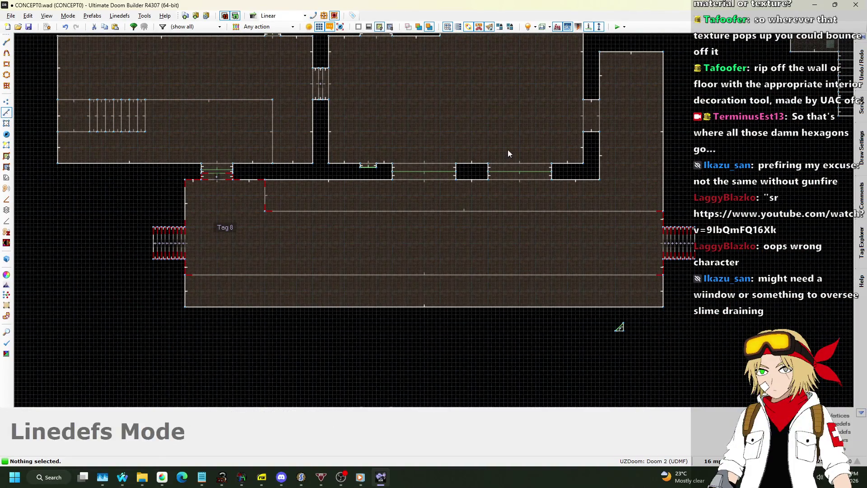
mouse_move(589, 40)
mouse_down()
mouse_move(686, 183)
mouse_move(752, 316)
mouse_up()
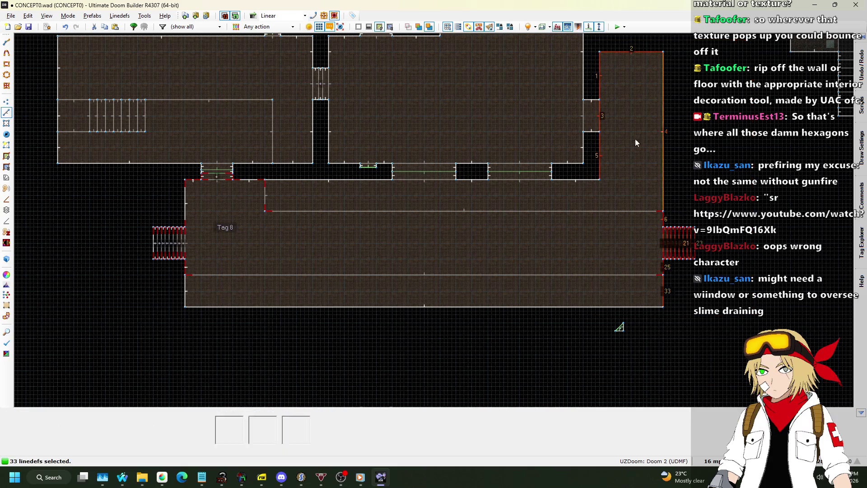
scroll(651, 167, up, 5)
click(592, 105)
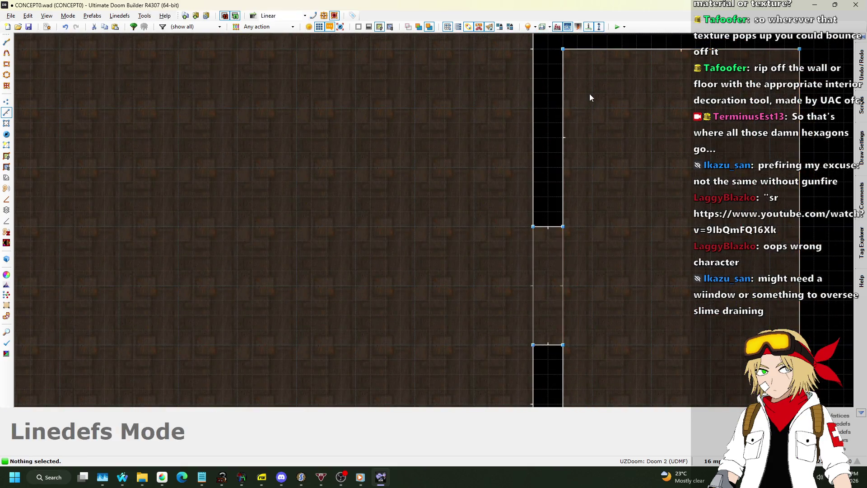
scroll(589, 97, down, 5)
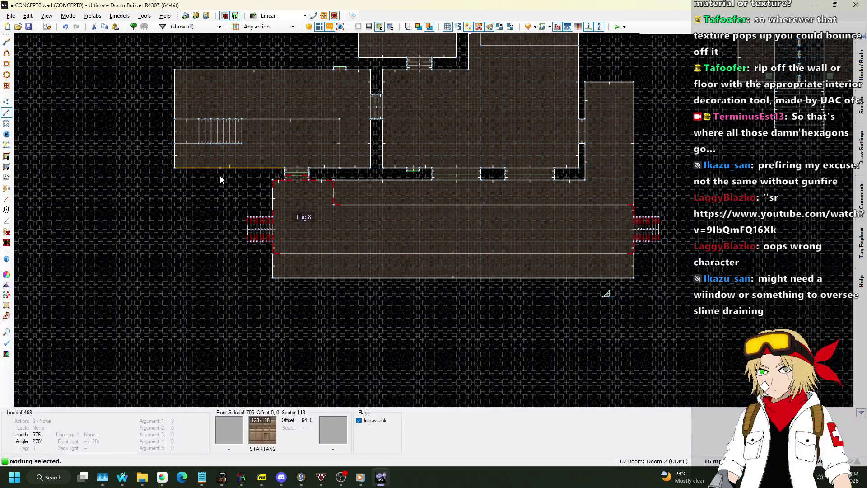
key(ctrl+z)
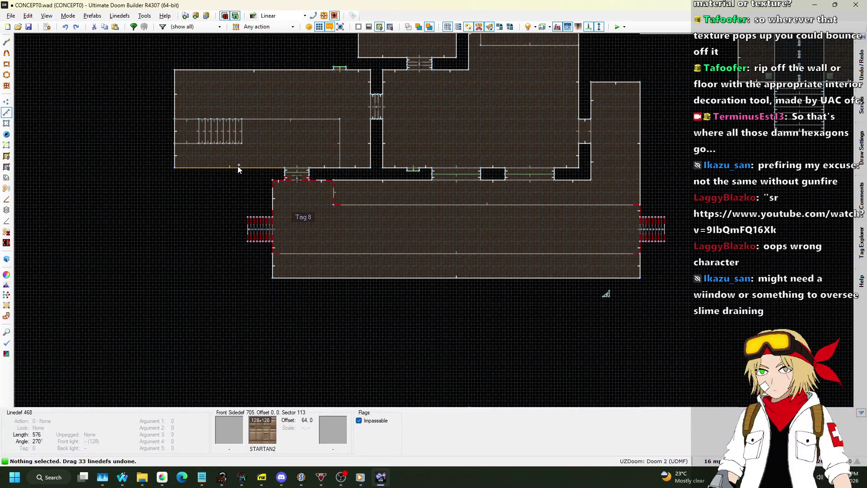
scroll(651, 80, up, 2)
scroll(602, 60, up, 3)
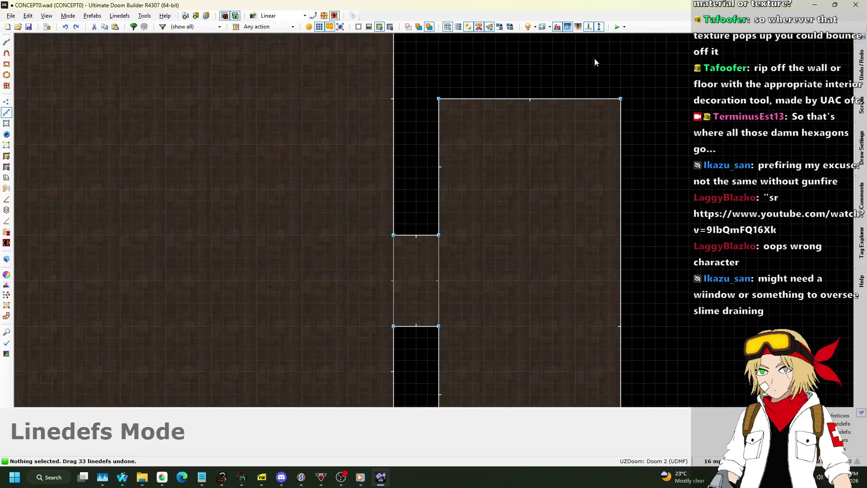
scroll(583, 57, down, 3)
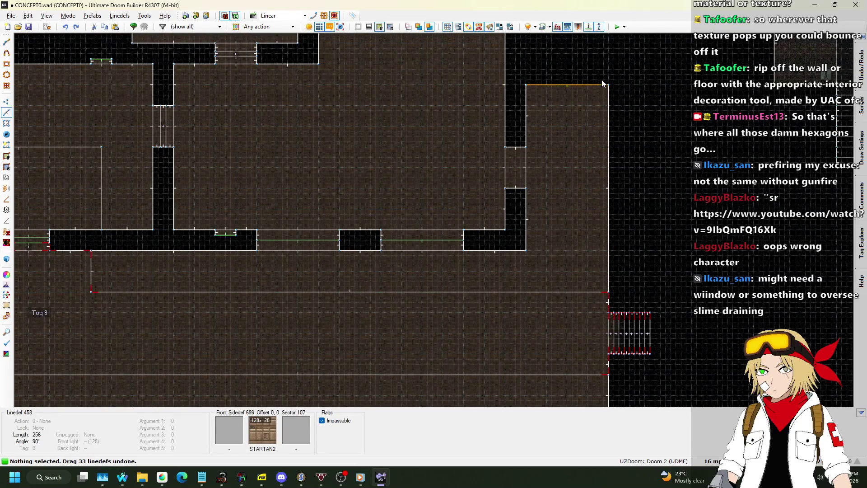
scroll(602, 79, down, 2)
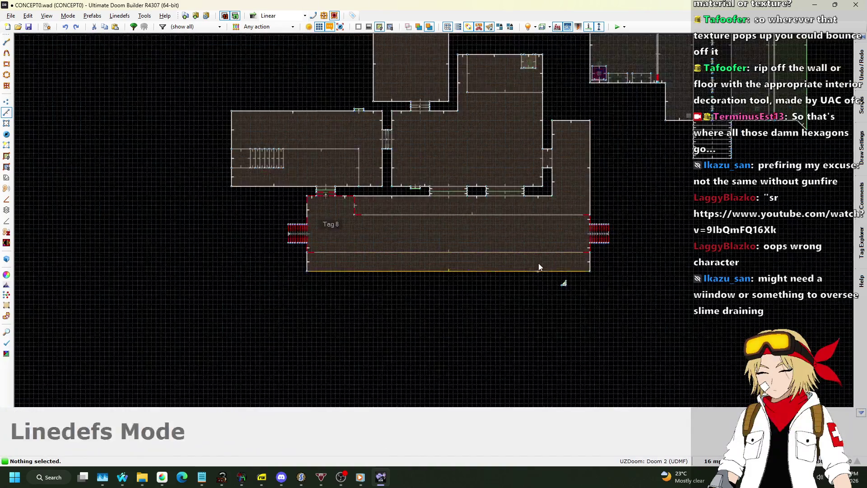
scroll(515, 146, down, 2)
scroll(448, 134, up, 3)
key(l)
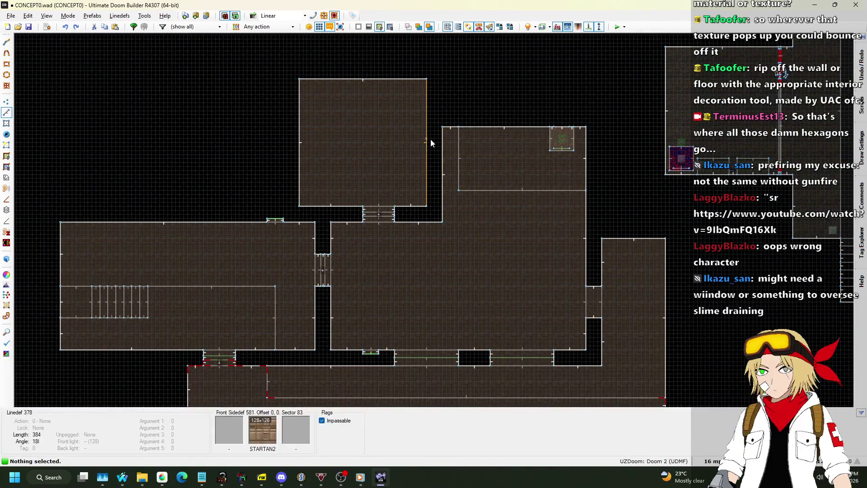
scroll(599, 141, up, 2)
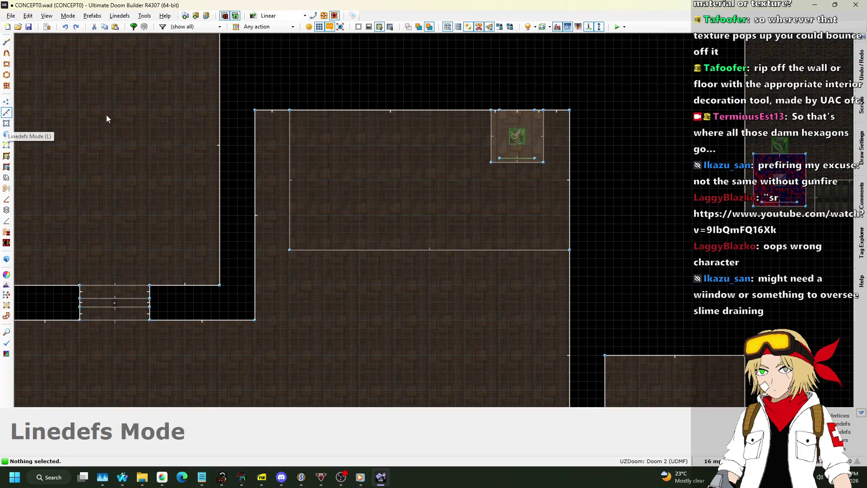
- Copy the teleporter area's lines and things, paste them into the upper room, and narrow the copy from its left side
mouse_move(269, 83)
mouse_down()
mouse_move(482, 219)
mouse_move(595, 265)
mouse_up()
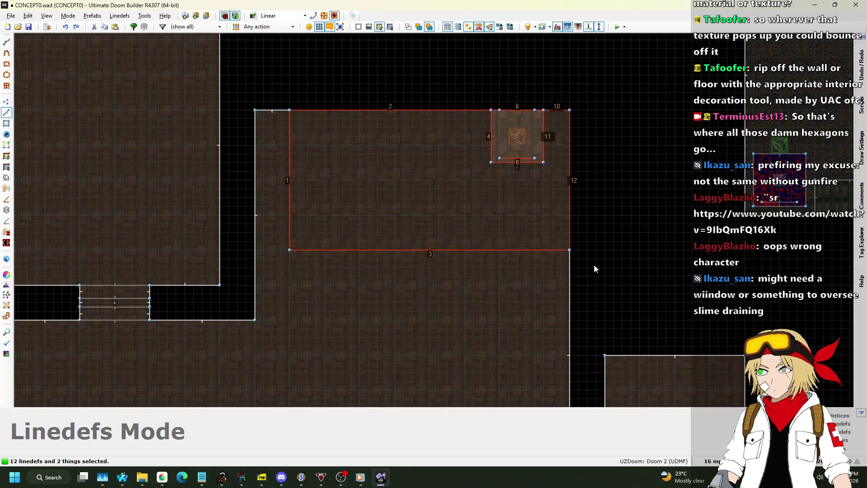
scroll(594, 265, down, 2)
key(ctrl+c)
key(ctrl+v)
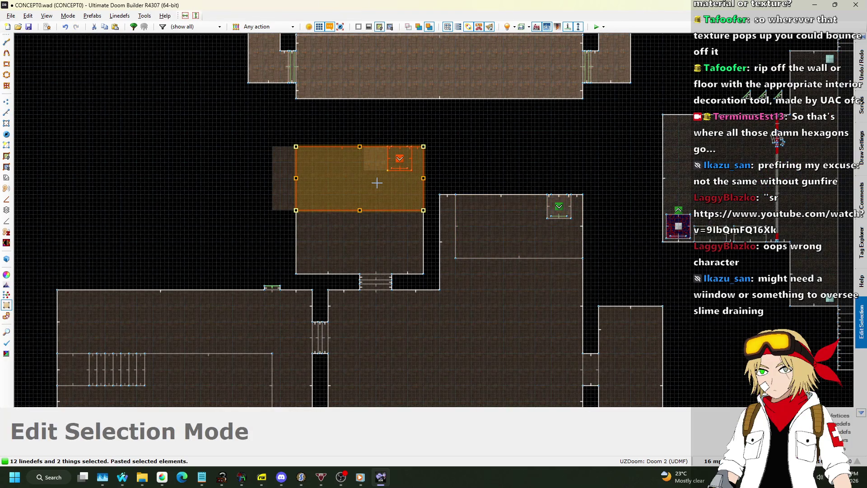
click(377, 183)
drag(297, 177, 360, 172)
scroll(360, 172, up, 2)
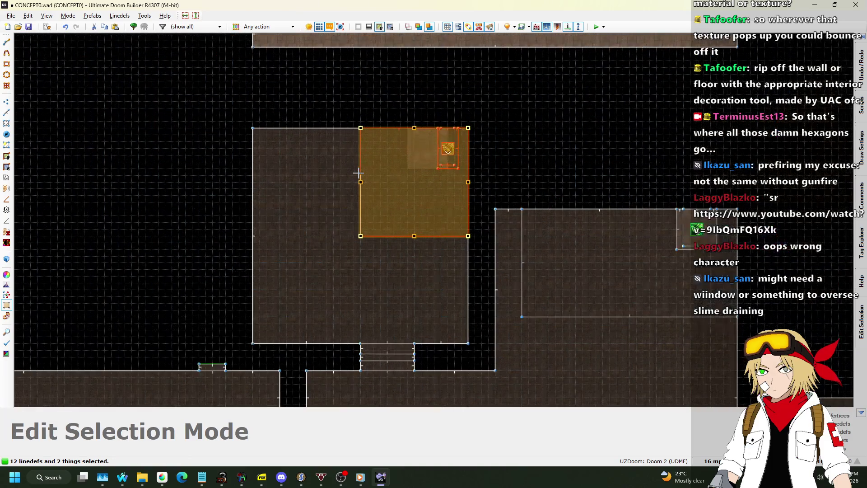
scroll(404, 148, up, 3)
key(Return)
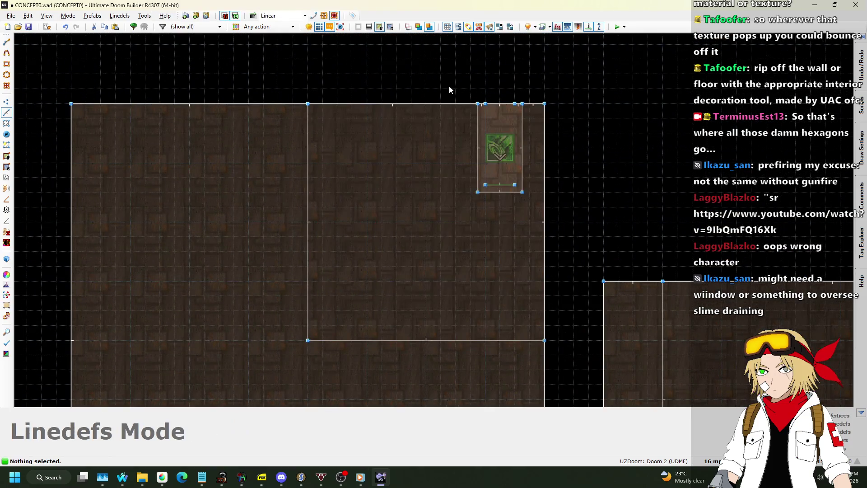
drag(448, 86, 499, 232)
drag(473, 120, 424, 123)
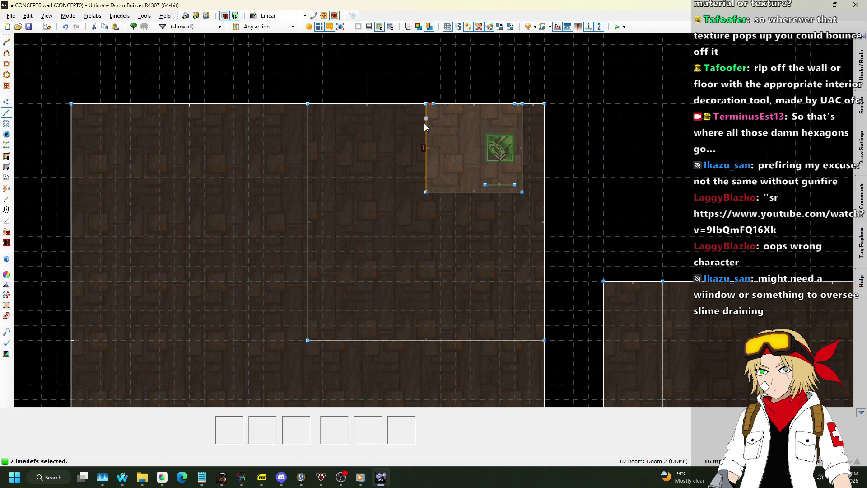
click(476, 146)
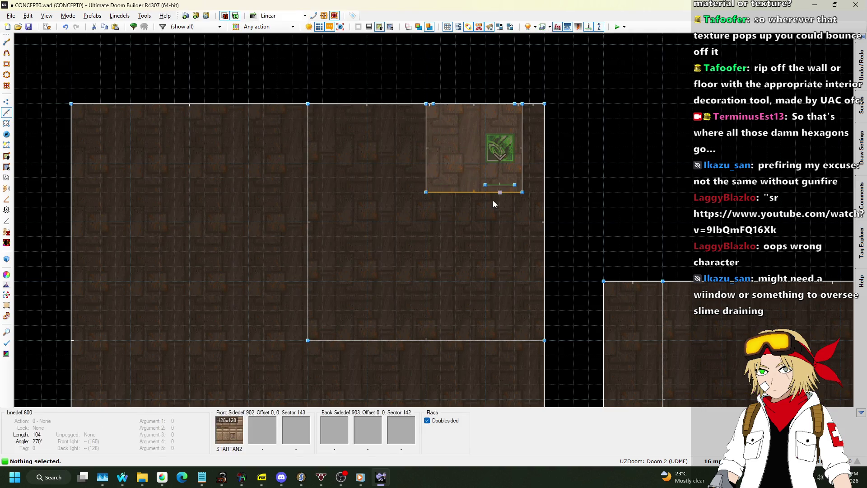
scroll(441, 101, up, 3)
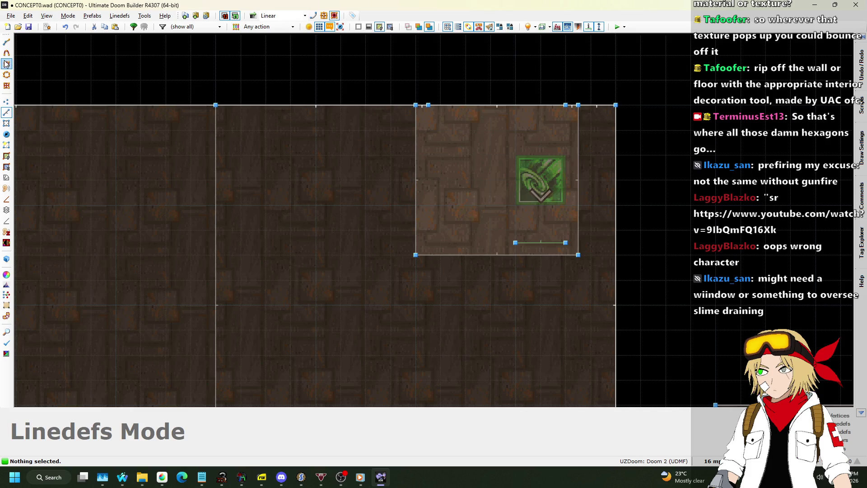
click(7, 102)
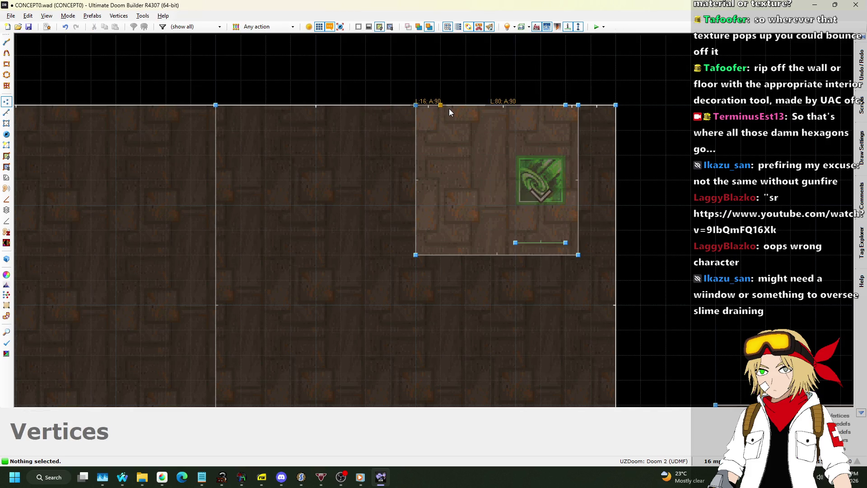
scroll(521, 138, down, 4)
scroll(617, 236, up, 4)
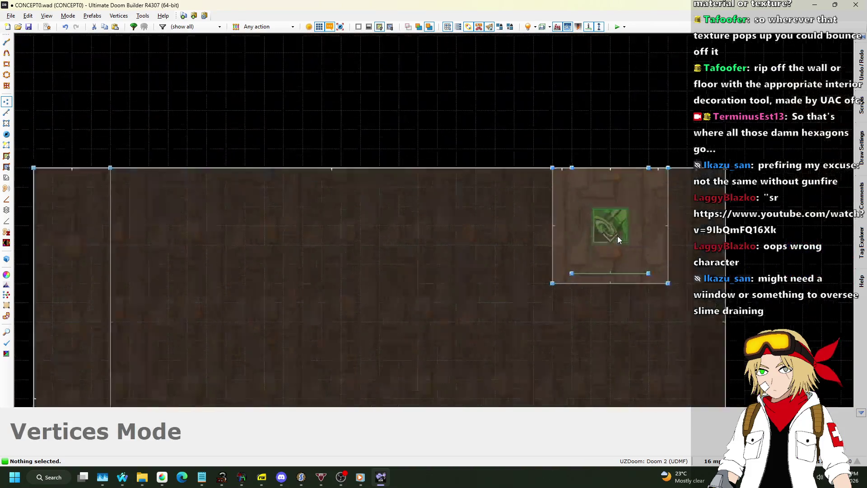
scroll(621, 165, down, 4)
scroll(191, 71, up, 4)
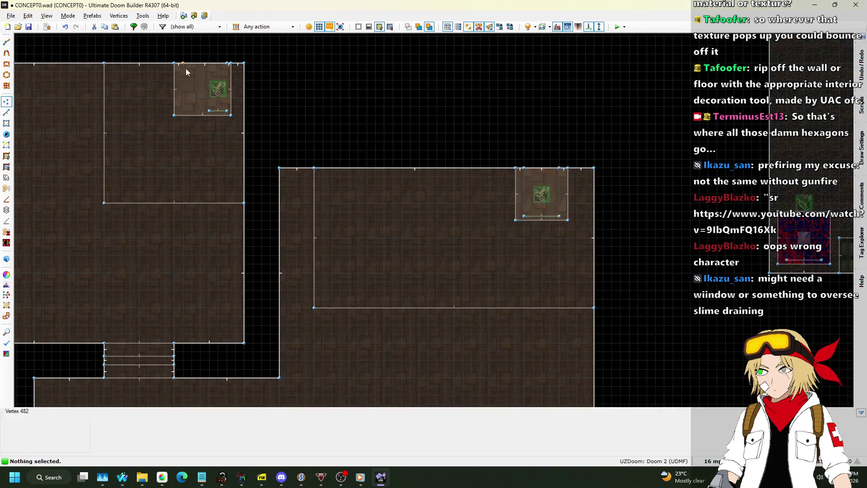
drag(206, 66, 239, 66)
mouse_move(149, 60)
mouse_down()
mouse_move(201, 280)
mouse_move(202, 262)
mouse_up()
click(197, 248)
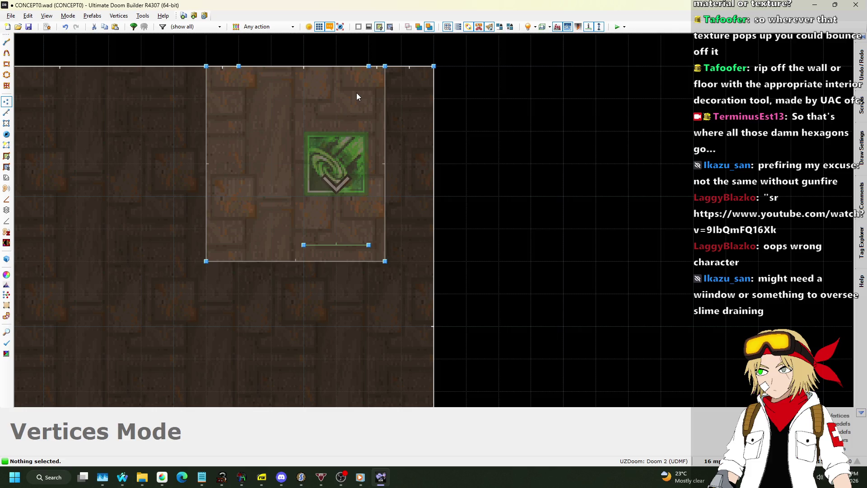
drag(385, 66, 401, 66)
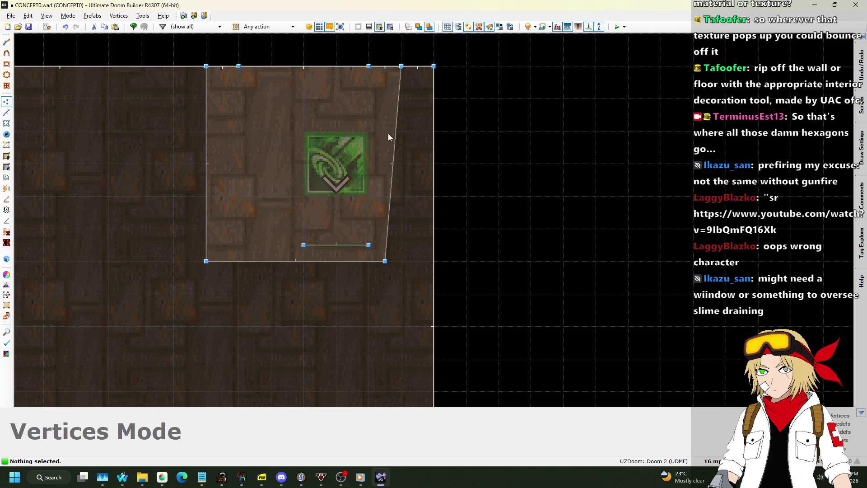
drag(384, 272, 392, 268)
drag(369, 239, 370, 227)
drag(304, 244, 251, 222)
scroll(207, 161, down, 5)
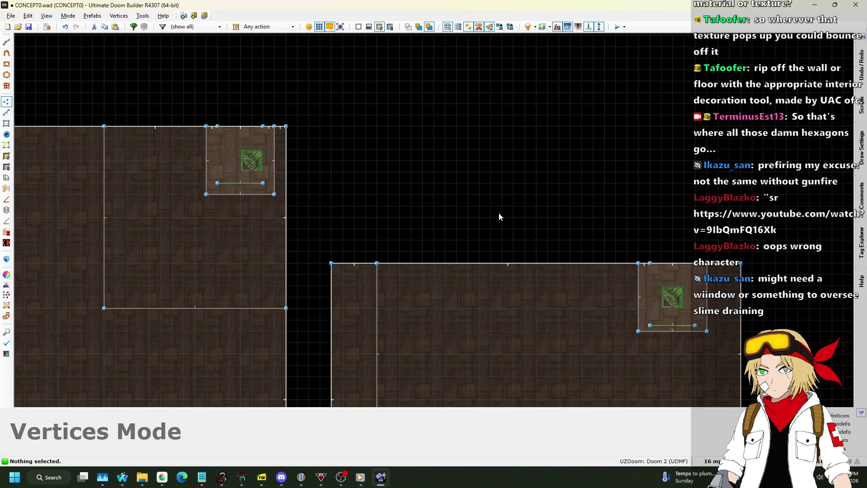
scroll(229, 152, up, 4)
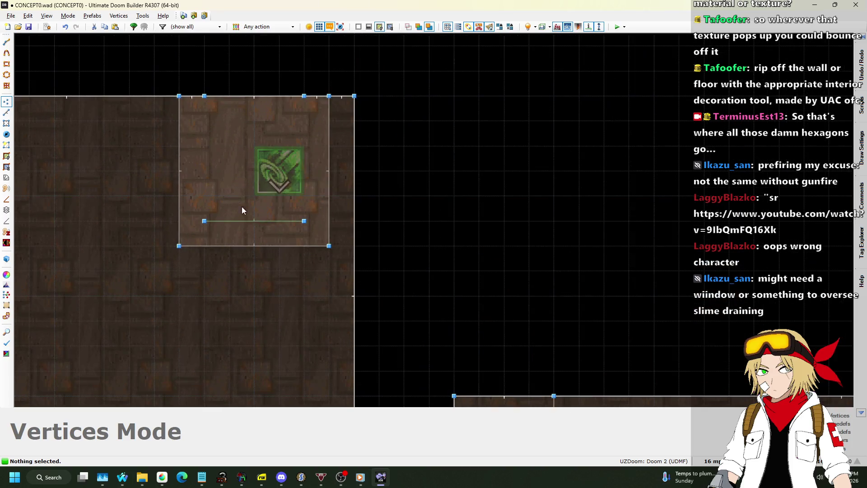
click(720, 459)
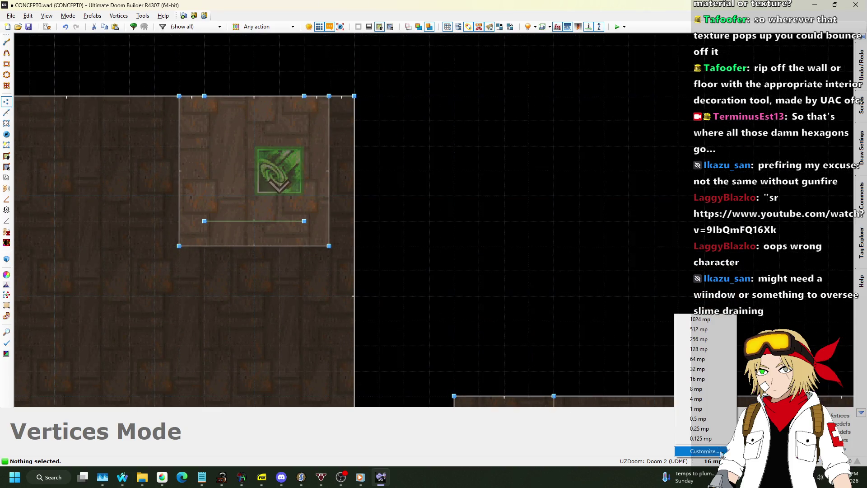
click(698, 359)
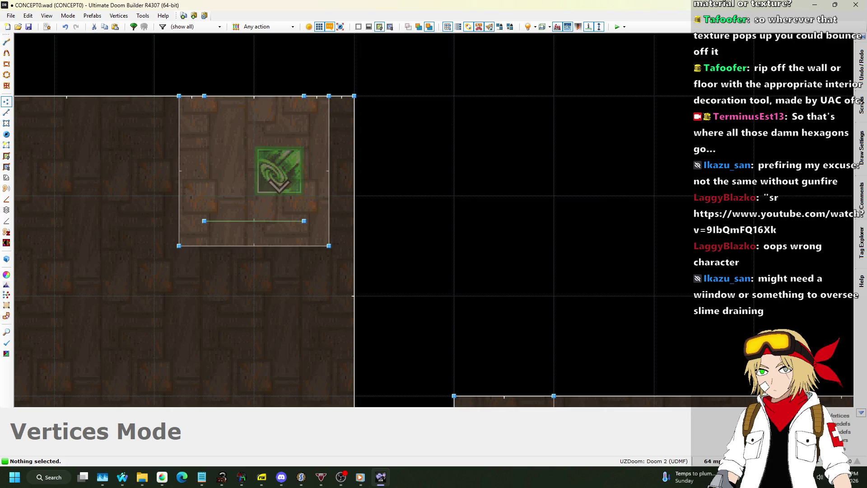
click(707, 454)
click(698, 382)
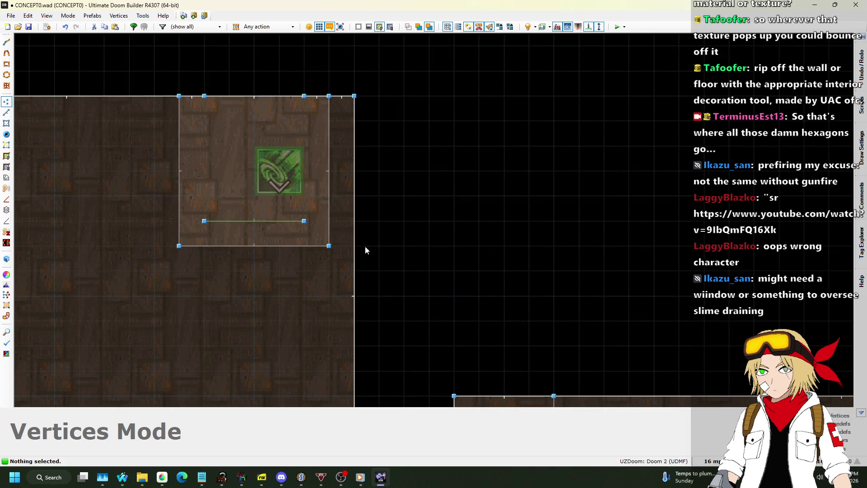
drag(194, 214, 320, 244)
- On a 1-unit grid, move the selected green line up to just below the top wall
key(e)
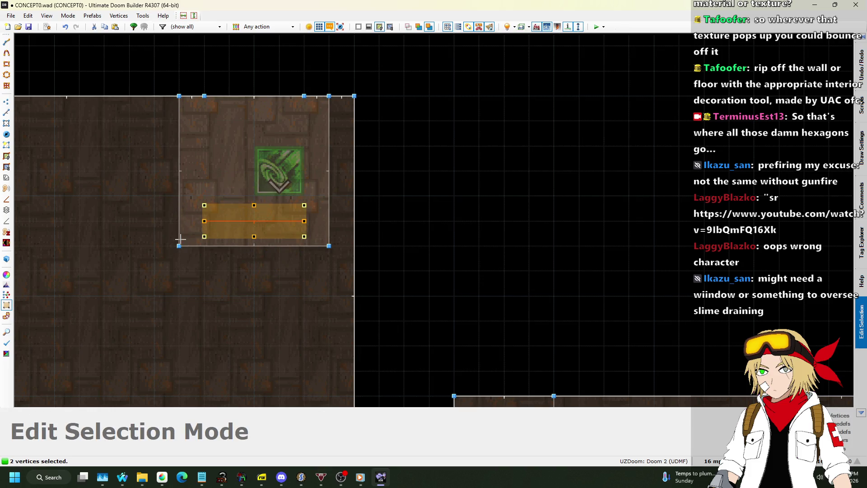
click(711, 461)
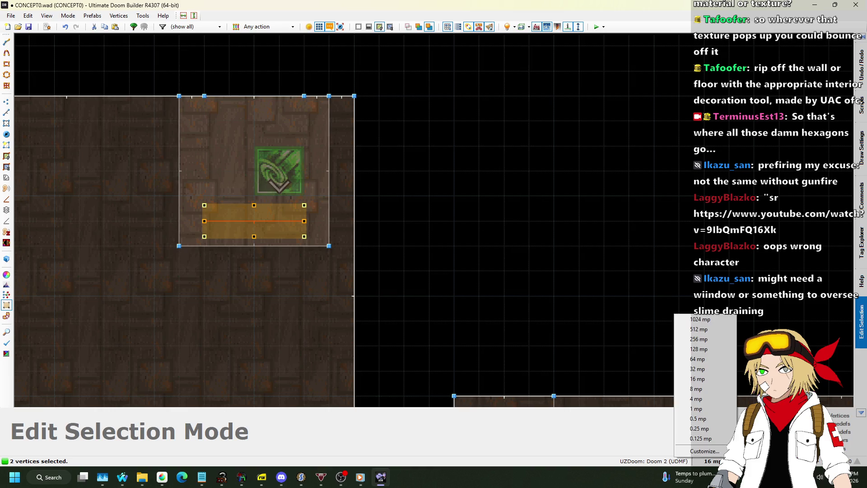
click(714, 408)
scroll(210, 164, up, 3)
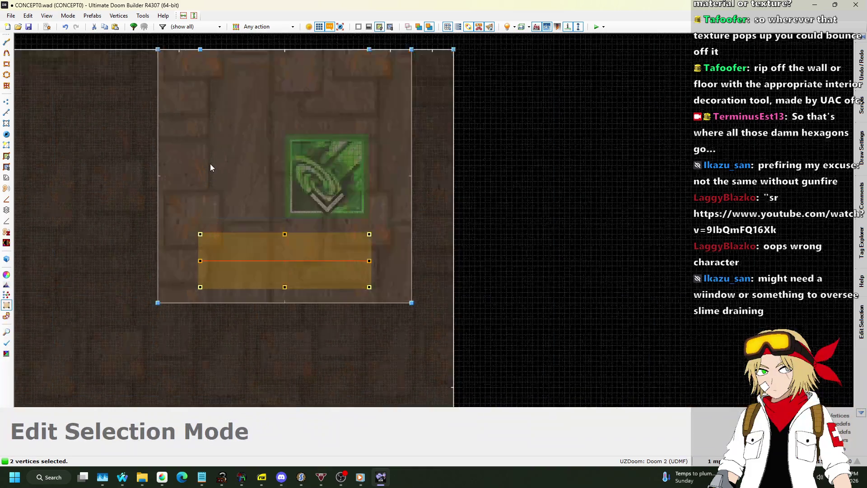
drag(253, 332, 260, 82)
scroll(250, 178, up, 5)
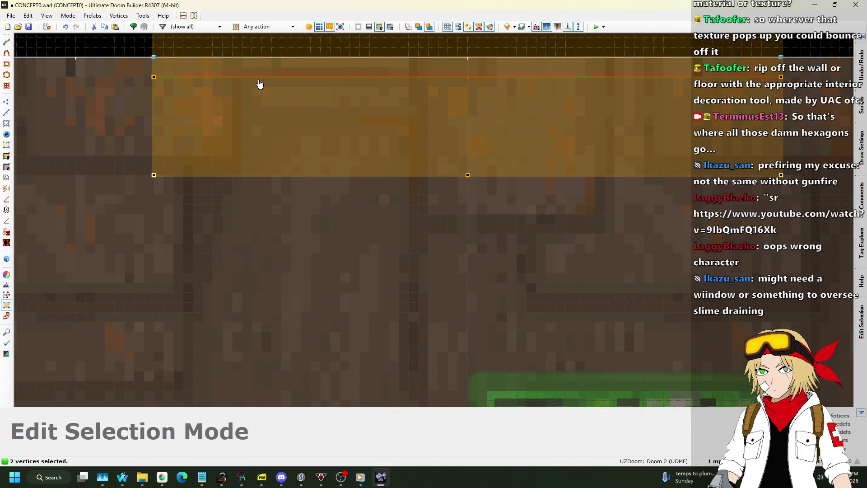
key(Return)
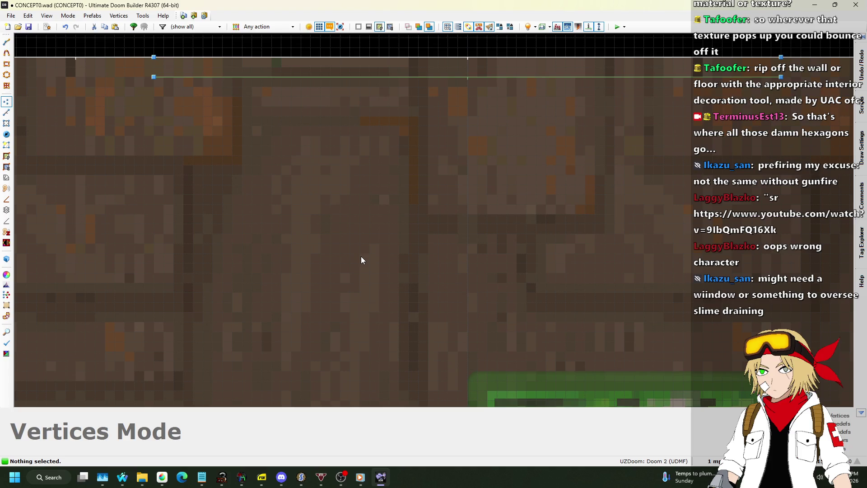
scroll(293, 263, down, 8)
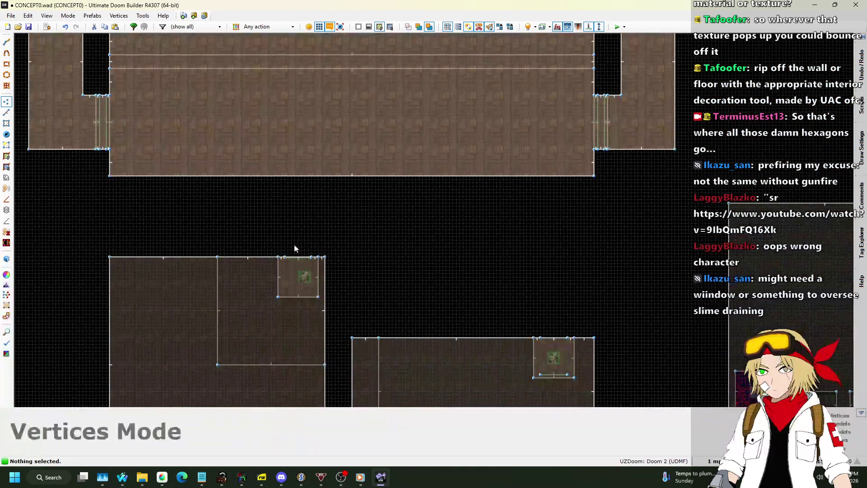
- Move the arched building up and left, undoing the stray line drawing afterwards
scroll(230, 194, up, 3)
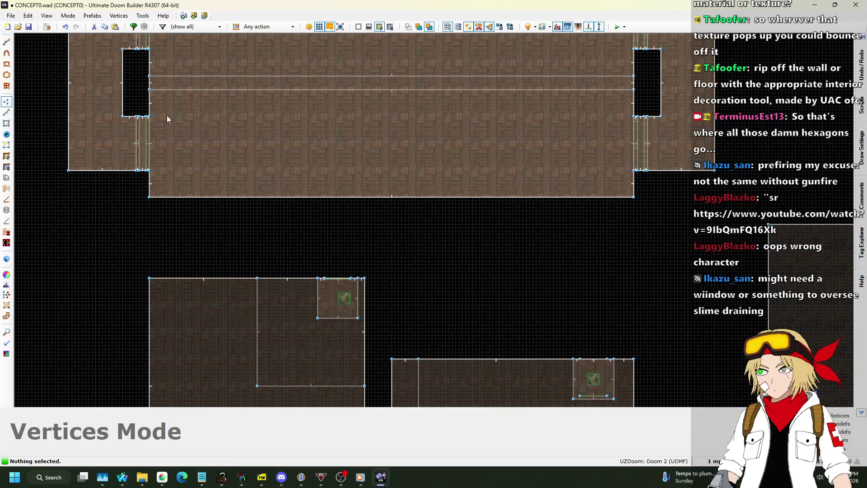
click(6, 112)
scroll(280, 253, down, 6)
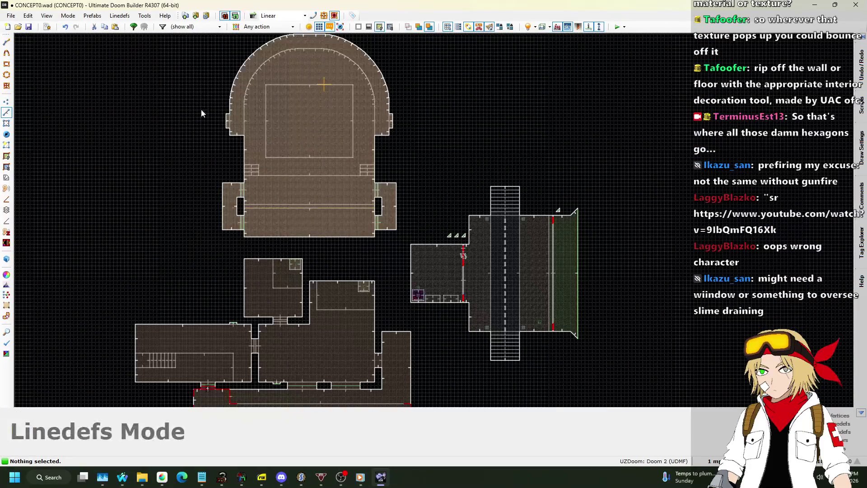
scroll(332, 203, up, 3)
drag(210, 77, 371, 245)
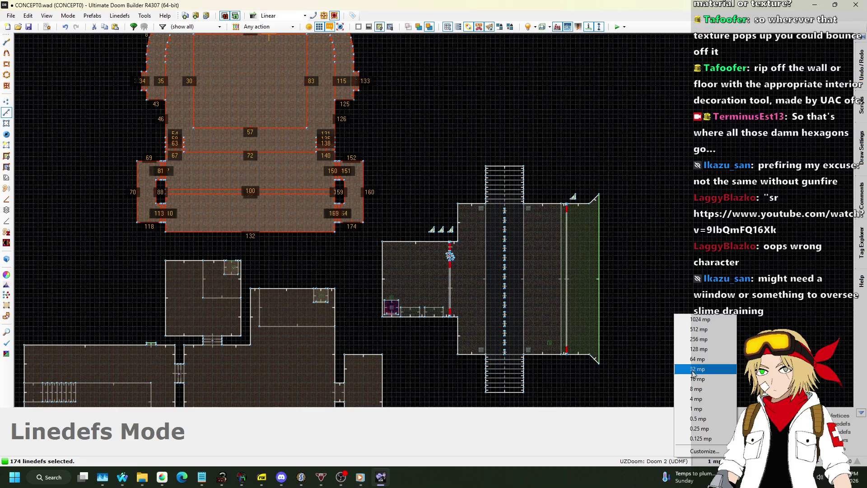
scroll(186, 243, up, 2)
mouse_move(213, 243)
mouse_down()
mouse_move(207, 230)
mouse_move(228, 210)
mouse_move(201, 209)
mouse_up()
key(d)
right_click(113, 204)
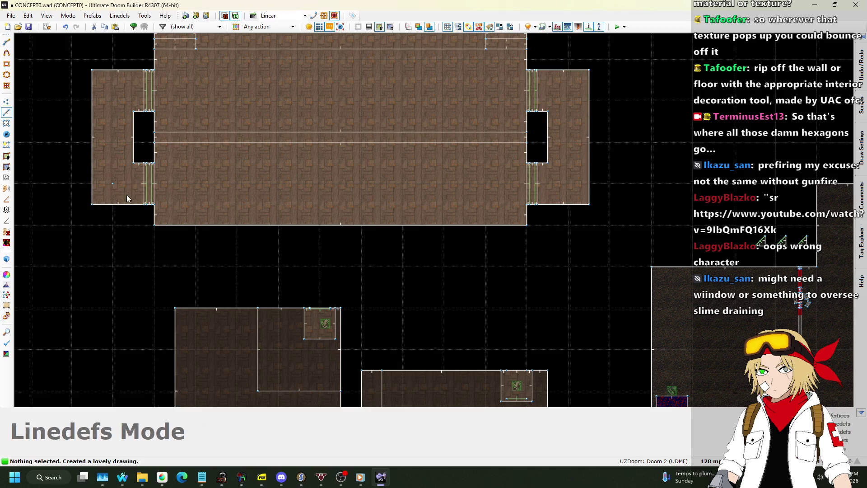
scroll(99, 264, down, 2)
key(ctrl+z)
mouse_move(73, 257)
mouse_down()
mouse_move(315, 185)
mouse_move(350, 93)
mouse_move(363, 27)
mouse_up()
scroll(314, 185, down, 1)
scroll(169, 225, up, 7)
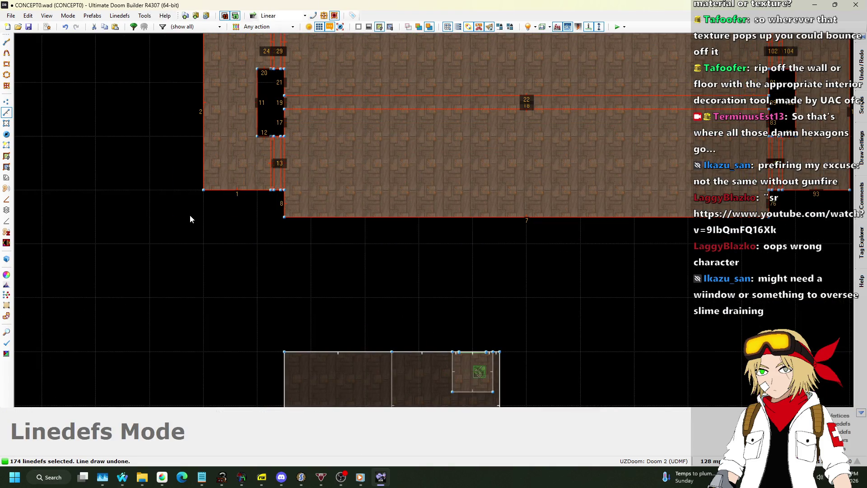
scroll(197, 215, down, 5)
key(Escape)
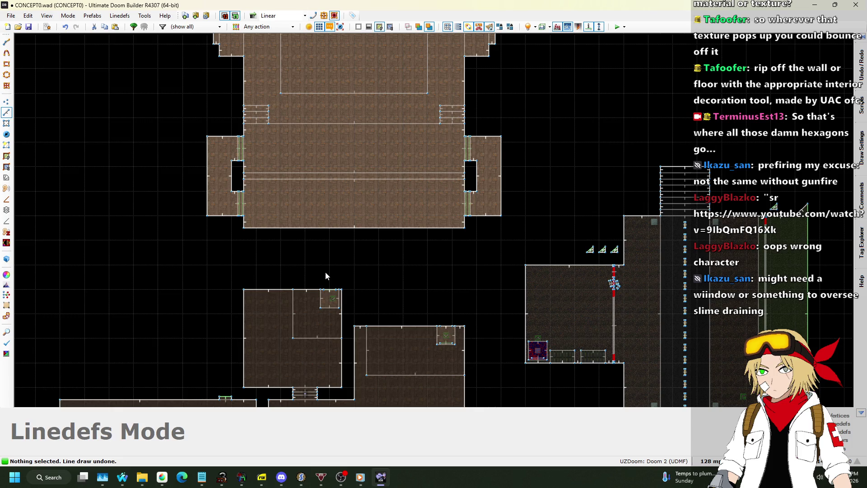
- With a 32-unit grid, drag the hall's bottom wall down to lengthen it
scroll(324, 242, up, 1)
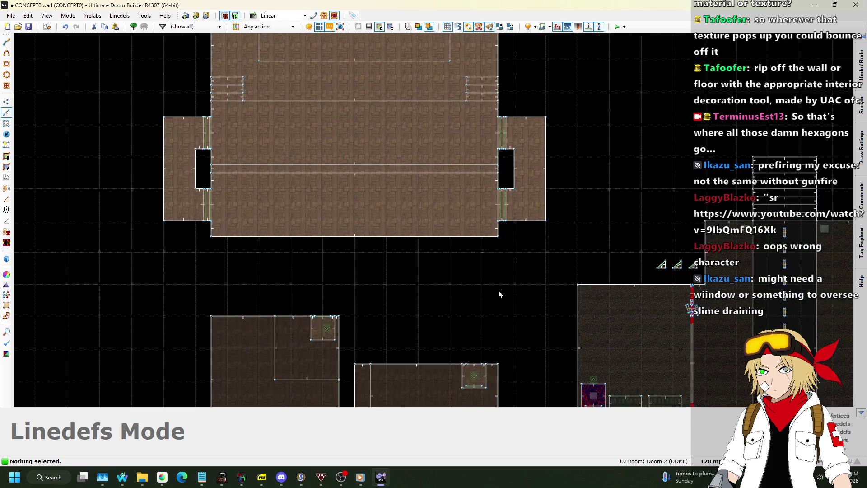
click(707, 460)
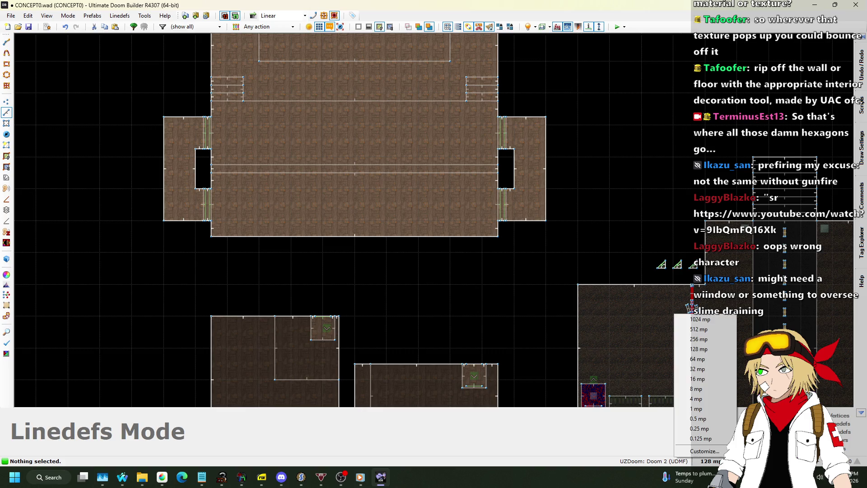
click(697, 368)
scroll(436, 254, up, 2)
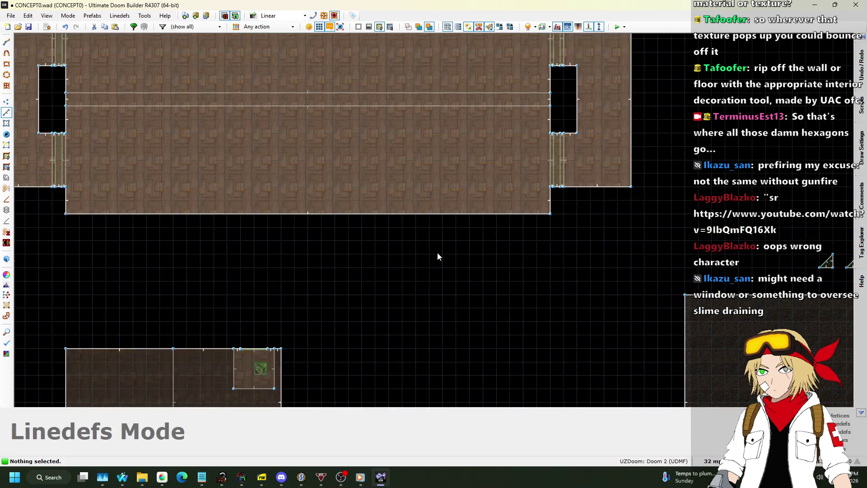
drag(465, 227, 463, 294)
scroll(416, 224, down, 4)
scroll(416, 220, up, 3)
scroll(367, 262, up, 4)
scroll(403, 265, down, 2)
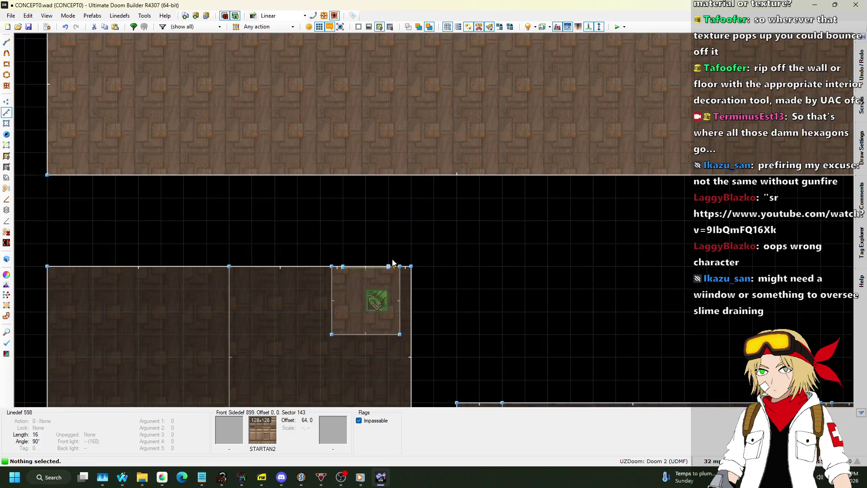
- Inspect the teleport destination things in Things Mode, then return to Linedefs Mode
click(7, 133)
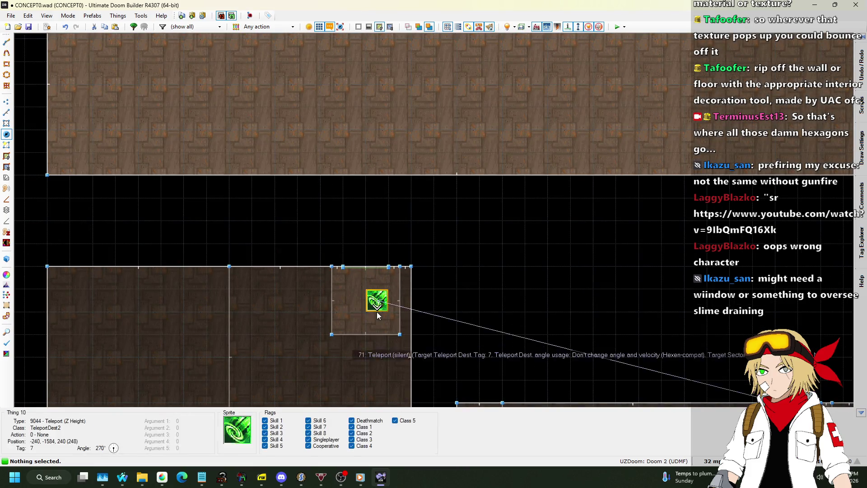
scroll(377, 299, up, 2)
scroll(377, 296, up, 1)
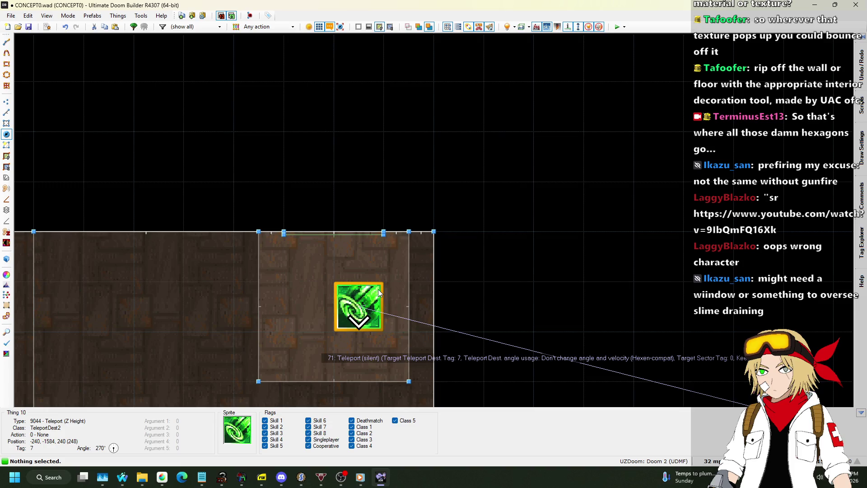
scroll(379, 292, down, 5)
scroll(379, 292, up, 2)
scroll(378, 293, down, 4)
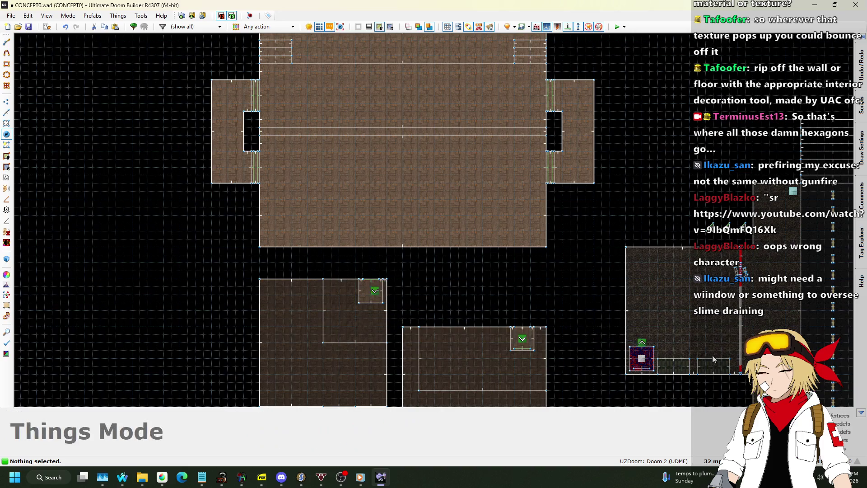
scroll(700, 357, up, 5)
scroll(534, 223, down, 3)
scroll(505, 258, up, 4)
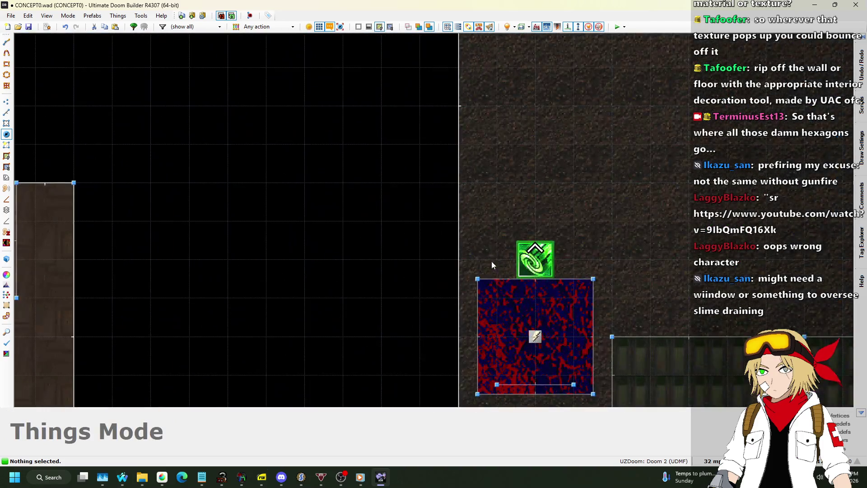
click(6, 112)
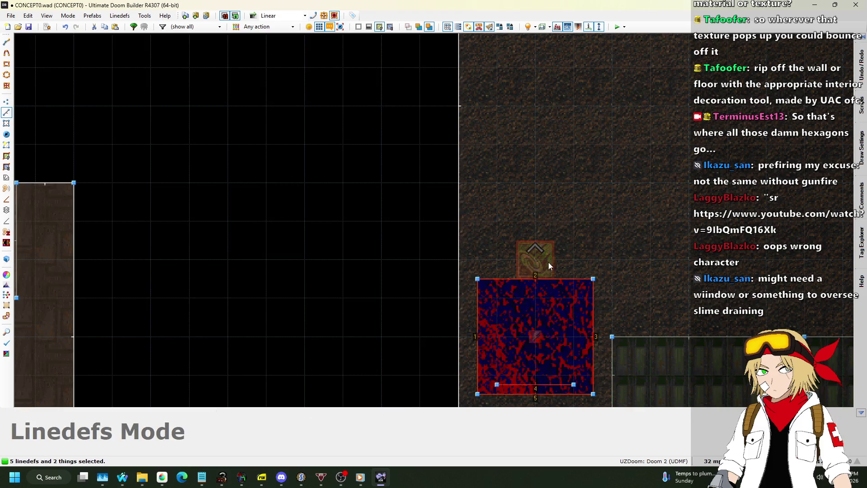
- Copy the teleporter pad and paste a copy lower down on a 16-unit grid
key(ctrl+c)
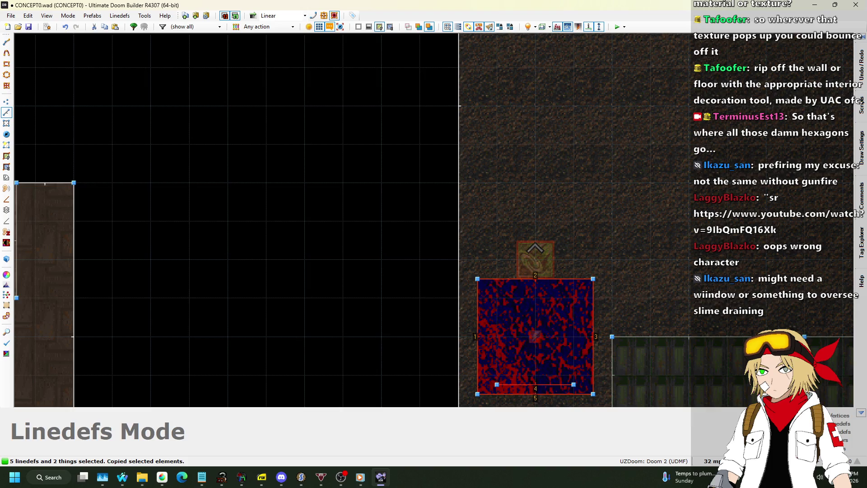
click(712, 461)
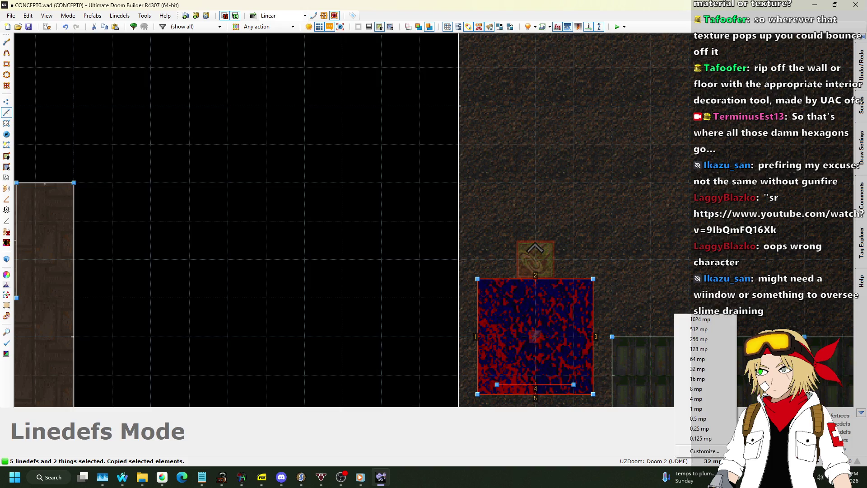
click(704, 381)
scroll(664, 305, down, 3)
scroll(410, 237, up, 5)
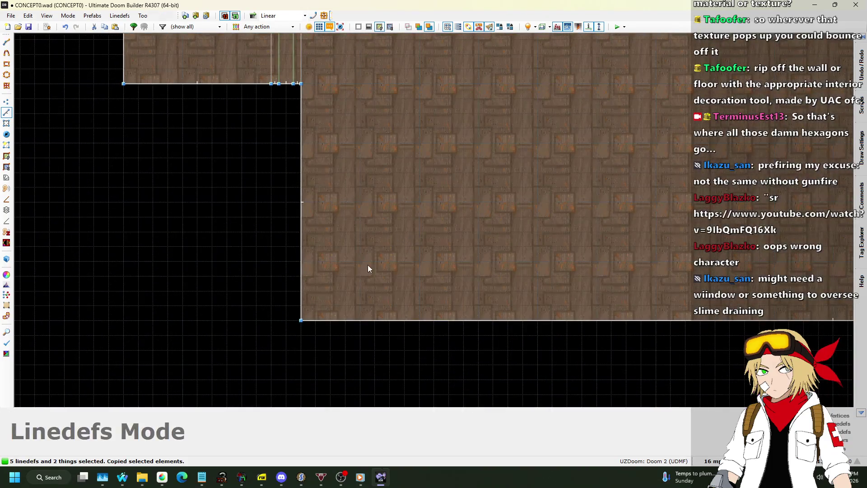
key(ctrl+v)
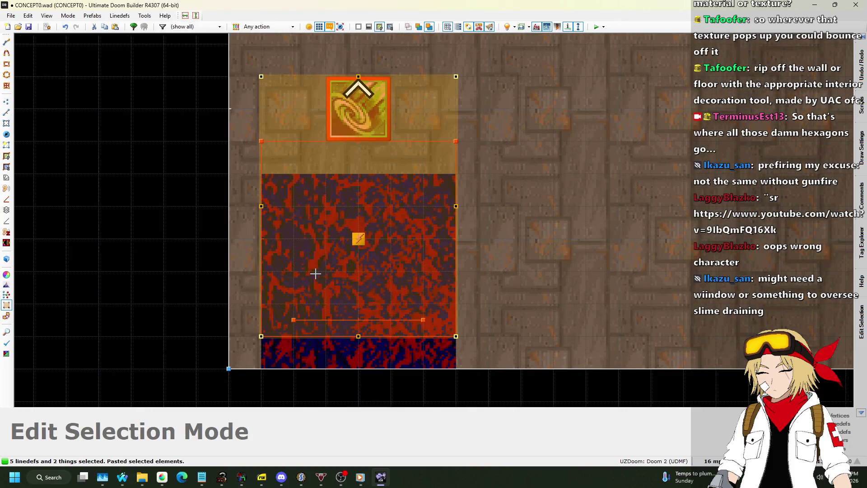
click(329, 287)
key(Return)
scroll(395, 209, down, 4)
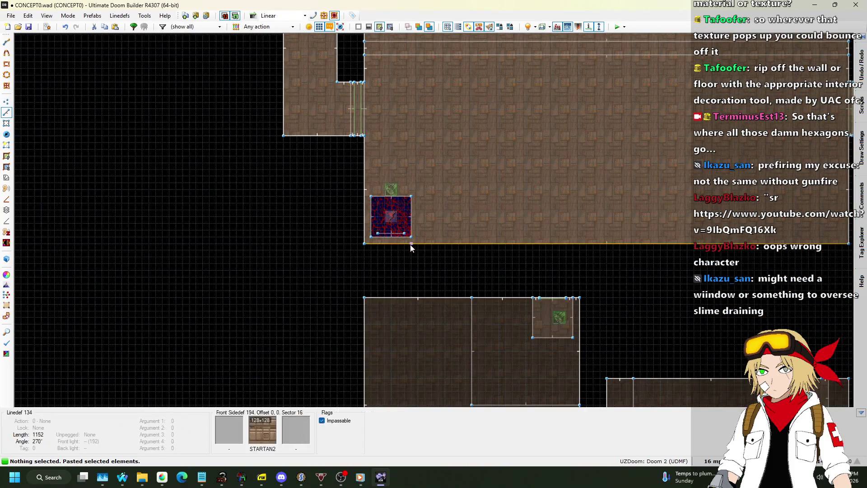
scroll(373, 208, up, 4)
click(361, 212)
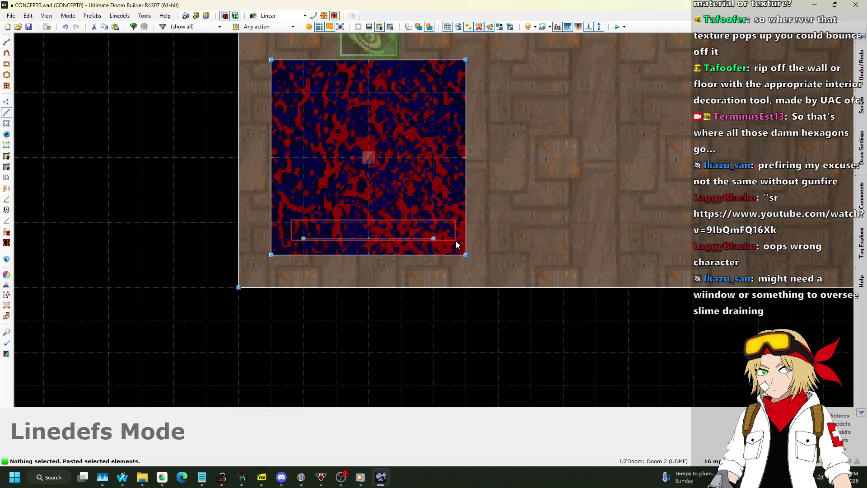
- On an 8-unit grid, rotate the pasted line 180° and move it to the pool's top edge
drag(454, 250, 454, 249)
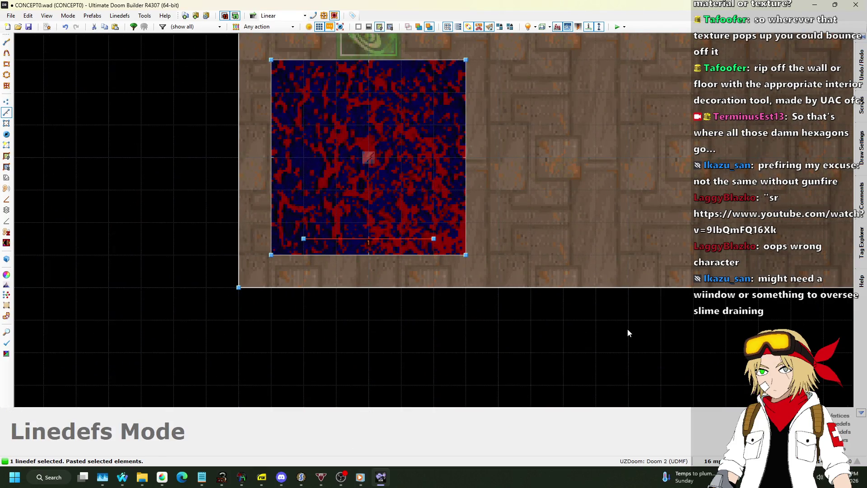
click(712, 460)
click(705, 383)
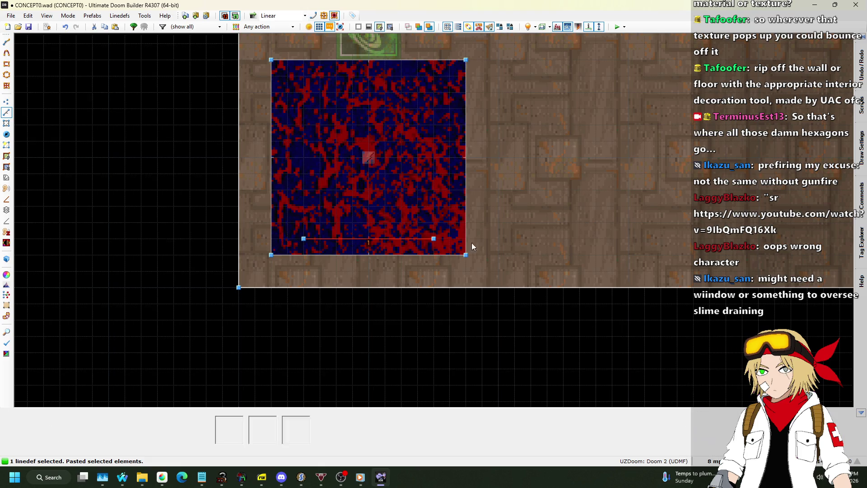
key(e)
mouse_move(431, 217)
mouse_down()
mouse_move(361, 289)
mouse_move(264, 271)
mouse_up()
mouse_move(346, 249)
mouse_down()
mouse_move(352, 124)
mouse_move(325, 79)
mouse_move(336, 80)
mouse_up()
key(Return)
scroll(388, 171, down, 6)
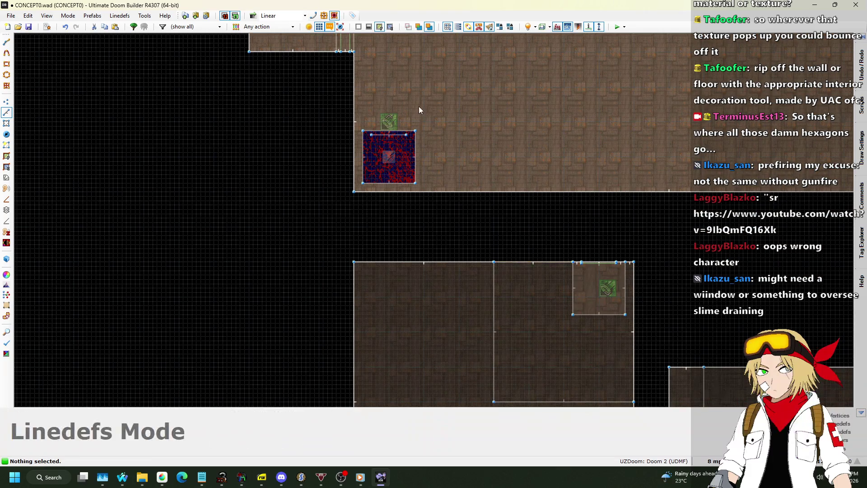
scroll(403, 122, up, 5)
- Review the teleport destination thing and the side-room teleporter's destination settings
click(7, 133)
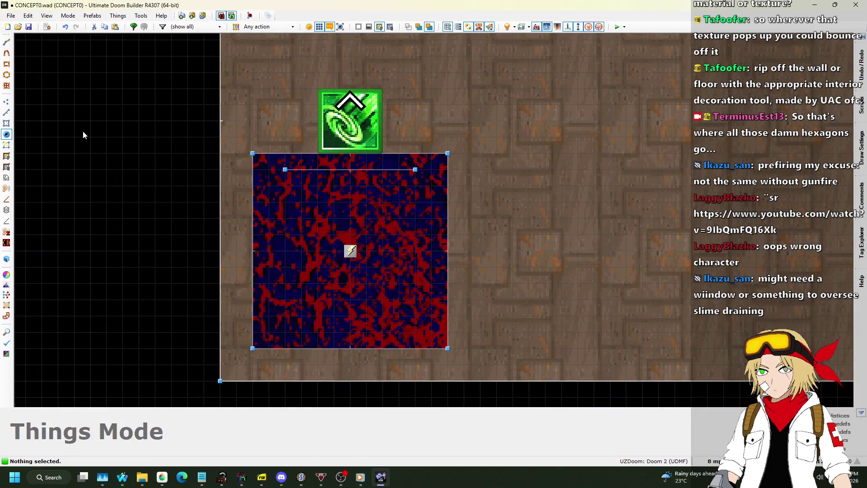
scroll(355, 116, down, 5)
right_click(356, 115)
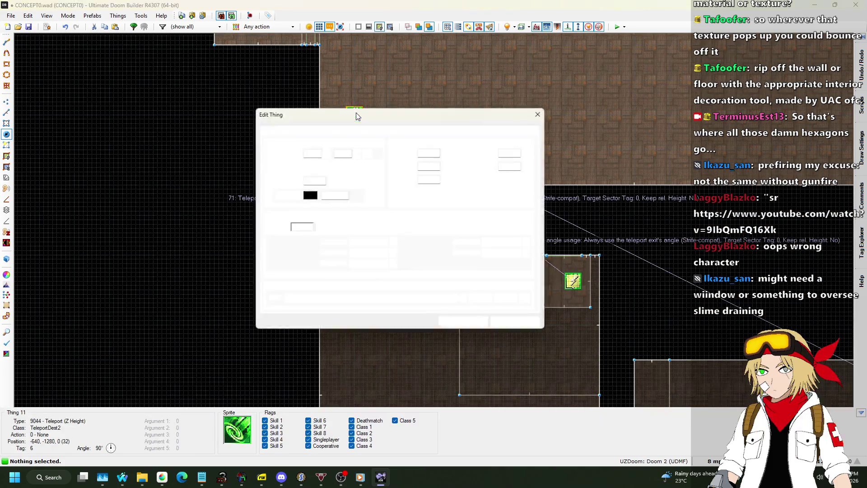
click(464, 325)
scroll(576, 281, up, 3)
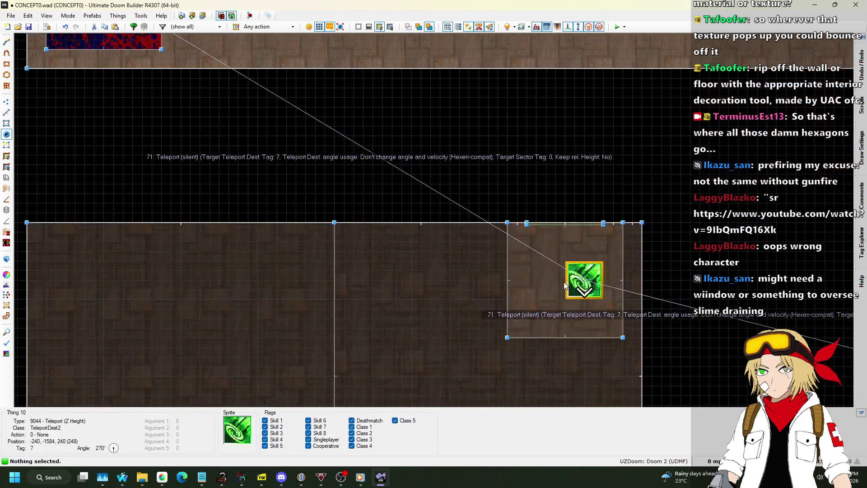
right_click(593, 284)
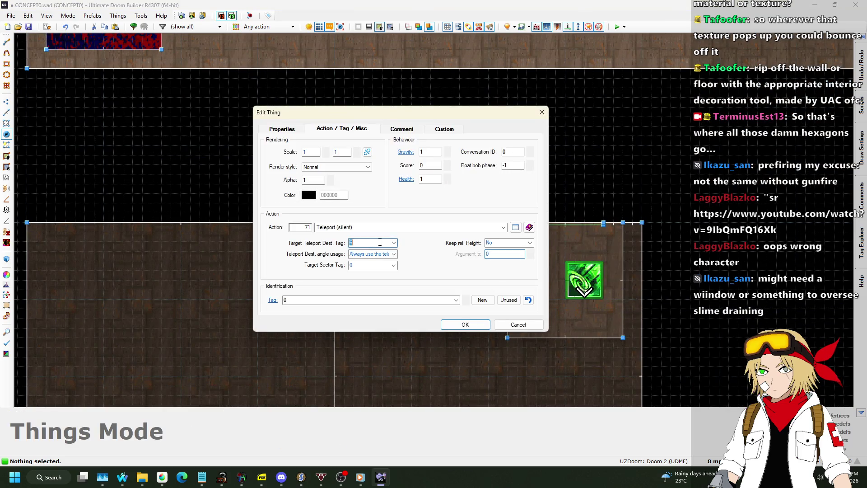
click(465, 324)
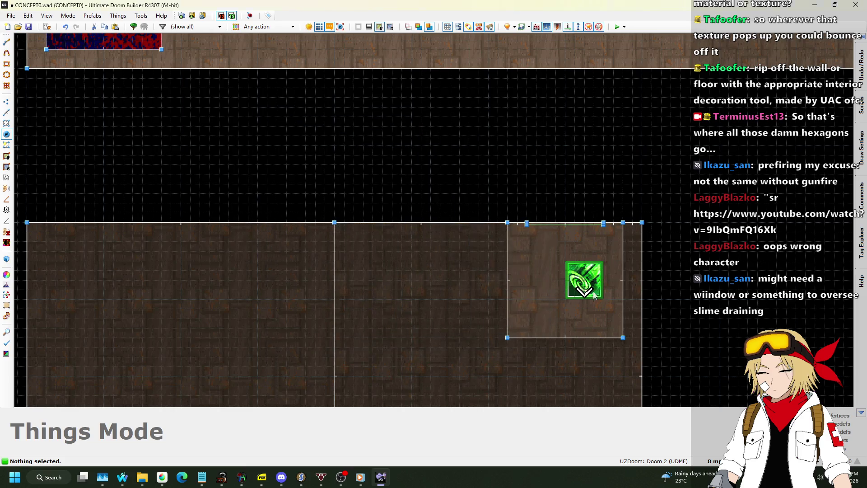
- Give the teleport thing a new unused tag and confirm the slime-pool teleporter's settings
right_click(603, 293)
click(482, 300)
click(454, 325)
scroll(351, 201, up, 2)
right_click(389, 224)
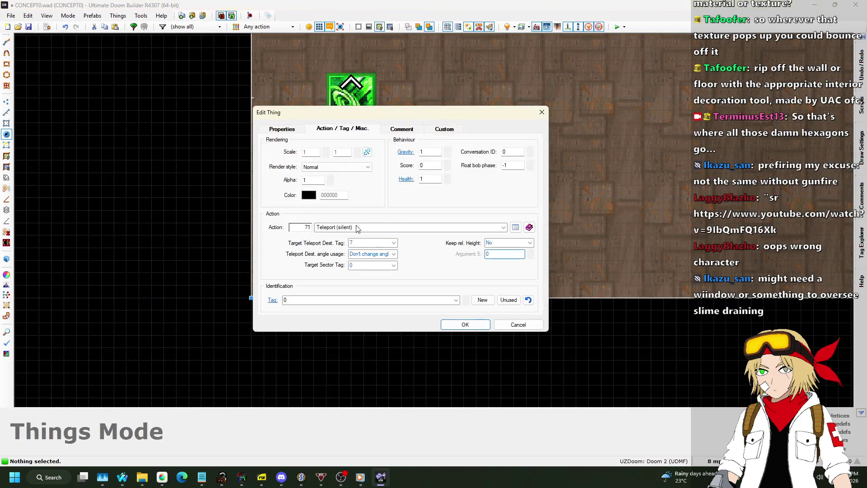
click(470, 329)
click(9, 125)
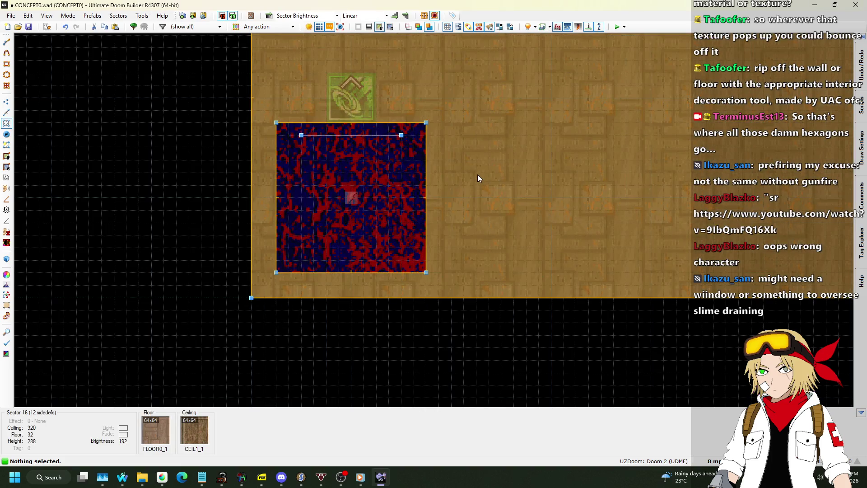
- Review the teleporter closet sector's heights and brightness, then return to Linedefs Mode
scroll(477, 172, down, 4)
scroll(480, 170, down, 2)
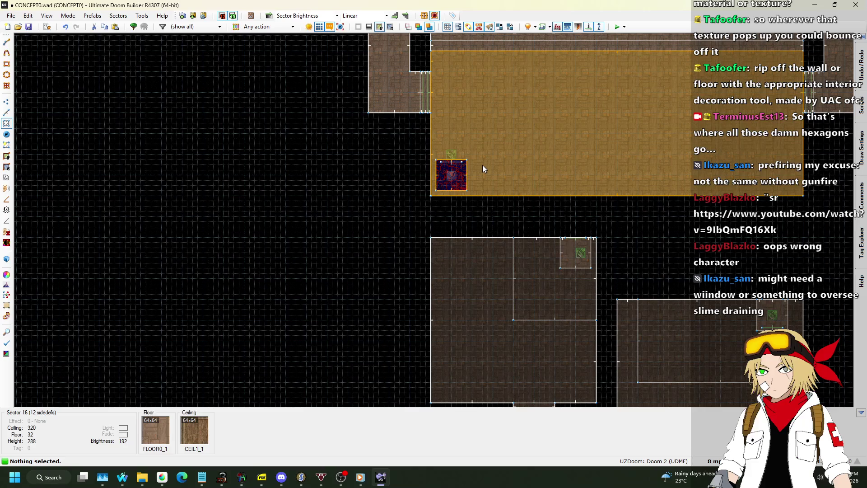
scroll(636, 266, up, 5)
right_click(445, 209)
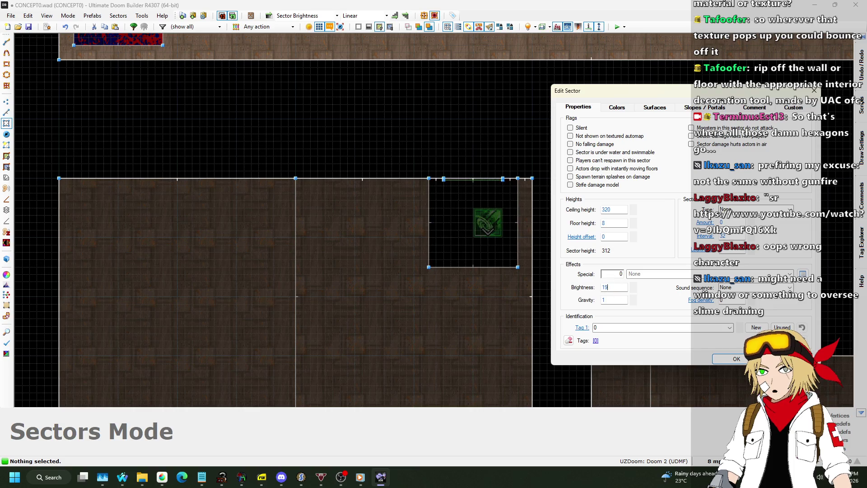
key(Escape)
scroll(604, 282, down, 5)
scroll(436, 176, up, 6)
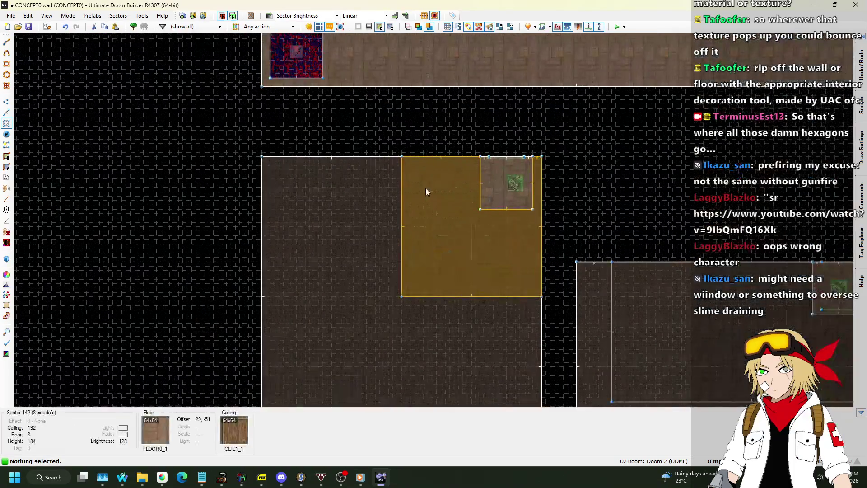
scroll(388, 168, down, 3)
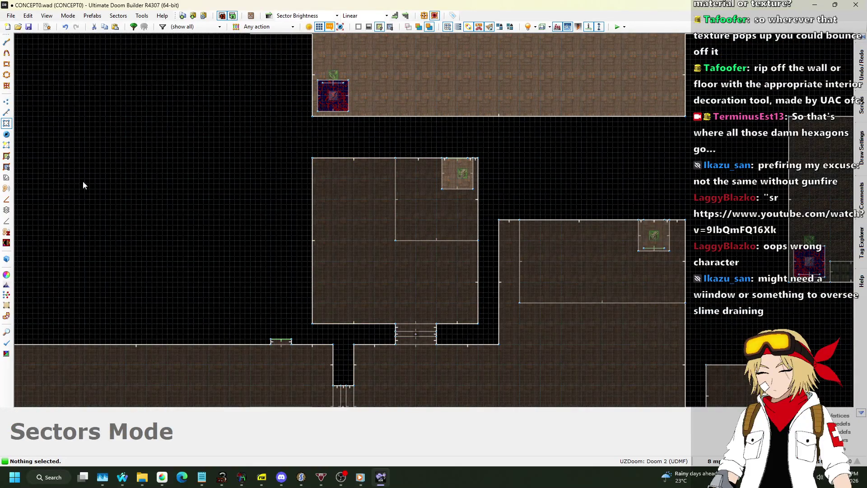
click(6, 112)
scroll(325, 275, up, 5)
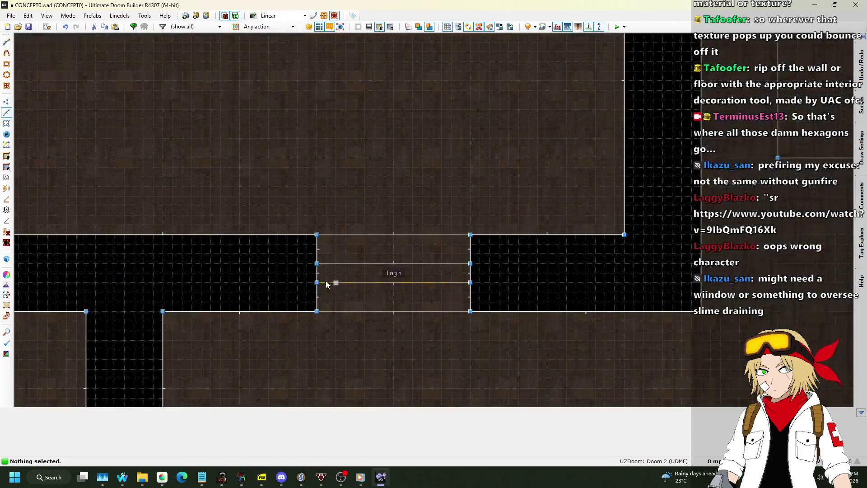
- Draw a new wall line across the Tag 5 stair entrance
key(Delete)
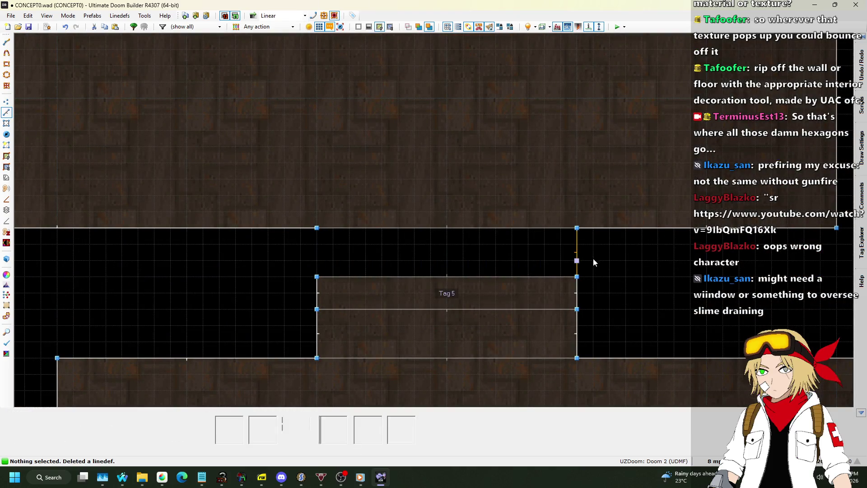
key(ctrl+z)
click(6, 103)
key(space)
double_click(586, 250)
- Delete the thin strip sector at the top and adjust the upper room's sectors
key(s)
key(Delete)
scroll(474, 304, down, 5)
scroll(384, 217, up, 2)
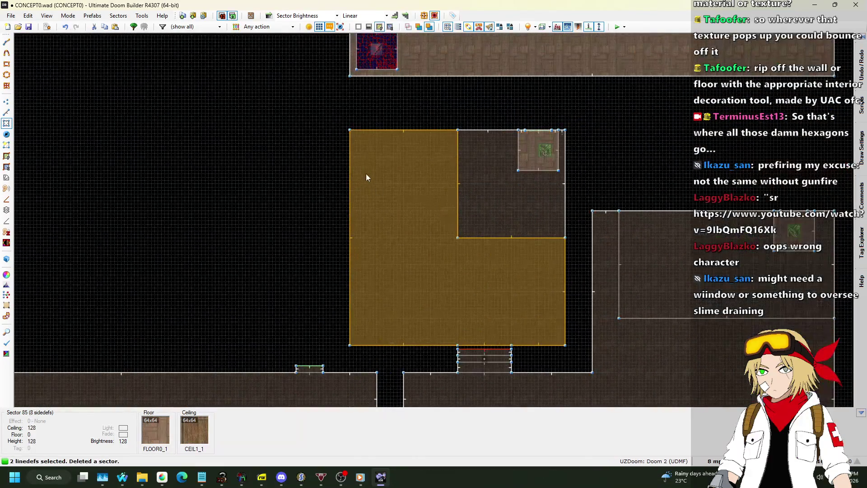
key(s)
drag(332, 126, 576, 345)
scroll(572, 346, up, 2)
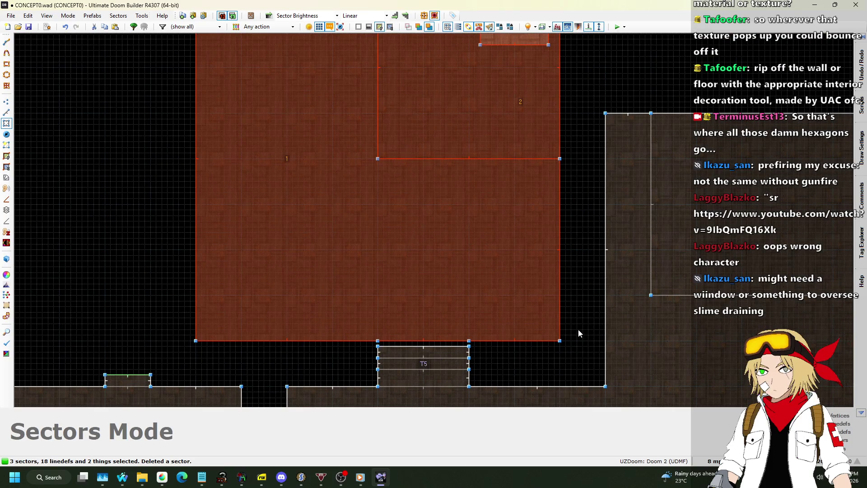
key(e)
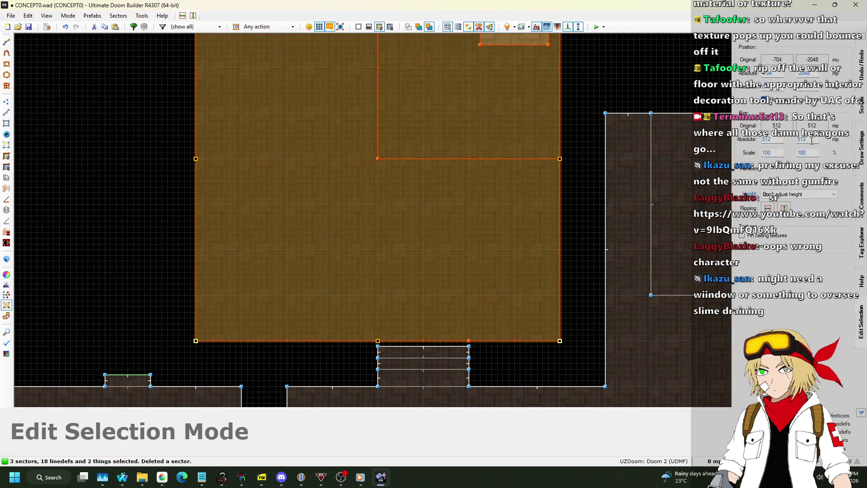
key(Escape)
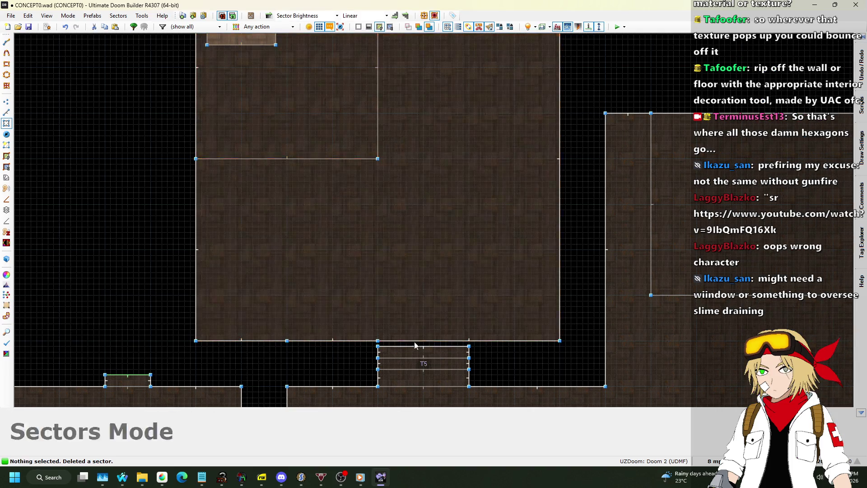
scroll(403, 360, up, 5)
- Drag the upper wall's vertex onto the right corner to straighten the wall
click(5, 117)
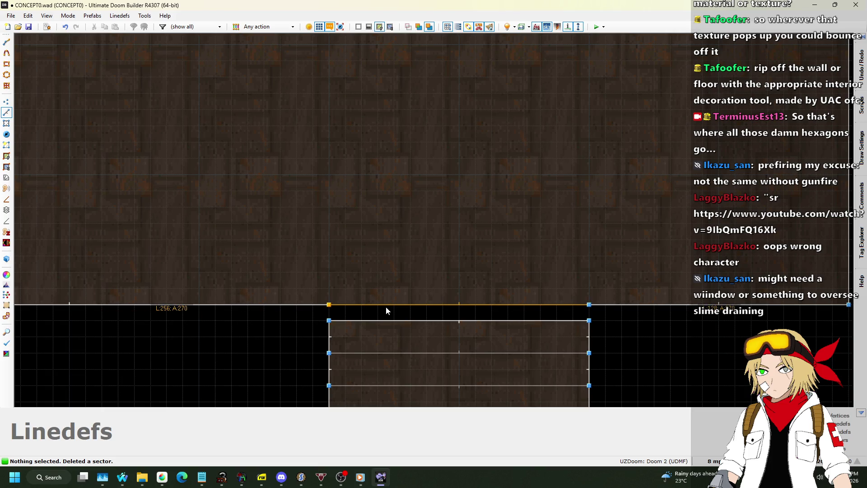
click(6, 104)
drag(356, 304, 325, 322)
drag(539, 311, 587, 320)
scroll(388, 259, down, 3)
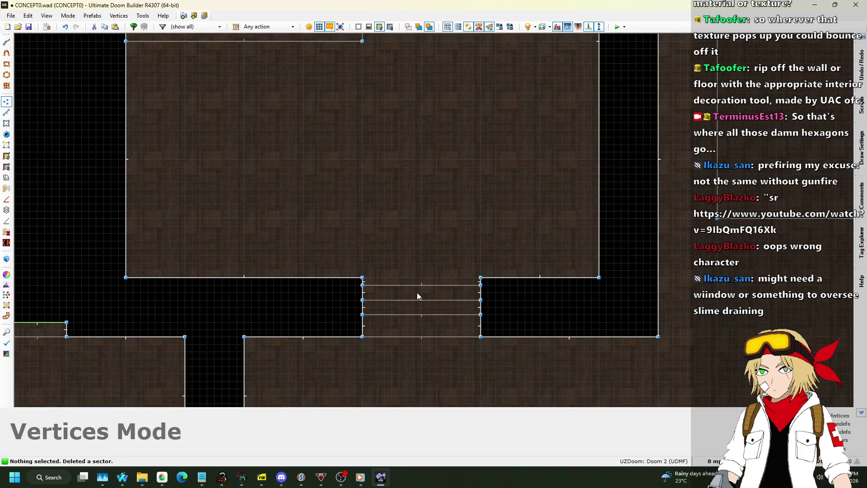
scroll(417, 295, up, 2)
- Remove the line across the top step and fill the upper room as one sector
click(7, 113)
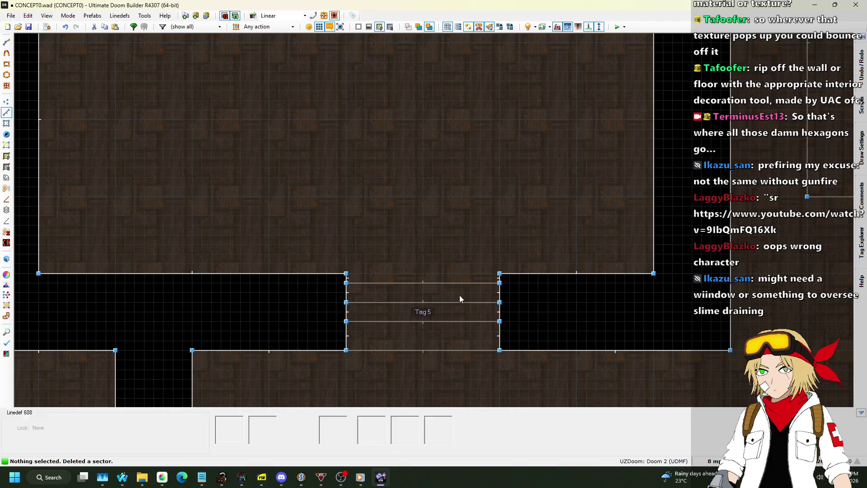
click(429, 284)
key(Delete)
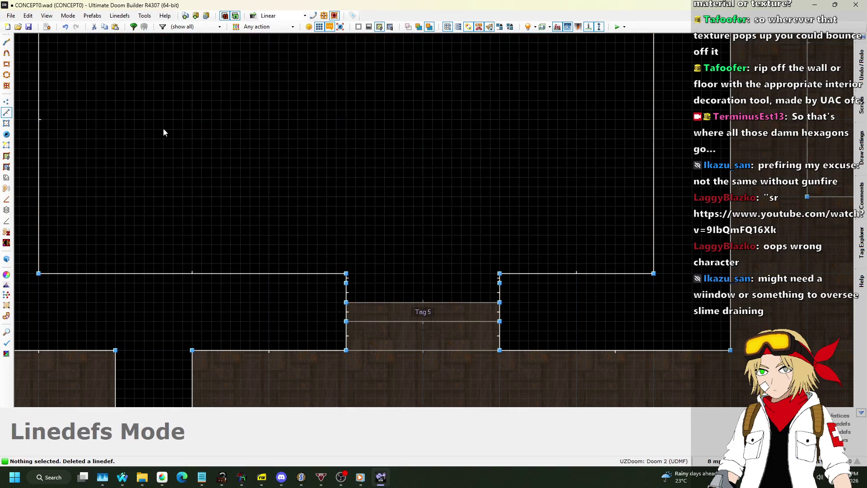
click(7, 134)
click(7, 144)
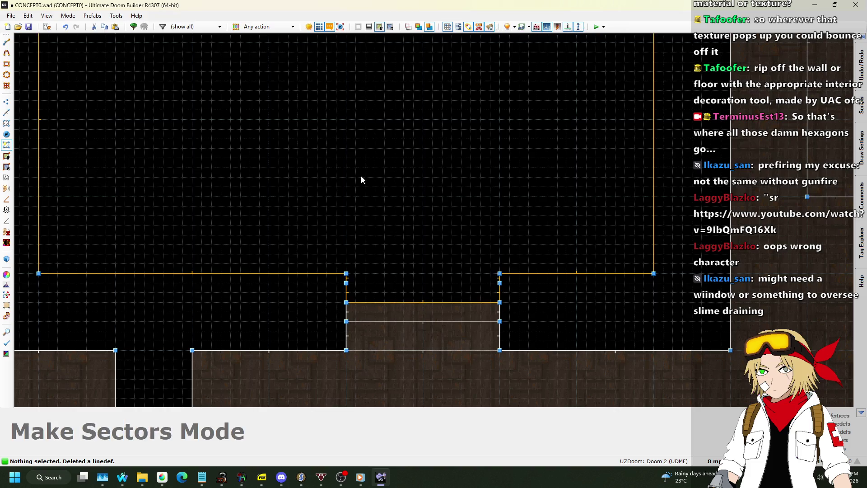
click(362, 180)
- Delete the two leftover vertices near the stairs
click(7, 102)
scroll(284, 240, up, 3)
mouse_move(256, 247)
mouse_down()
mouse_move(671, 277)
mouse_move(677, 269)
mouse_up()
key(Delete)
scroll(683, 300, down, 3)
scroll(646, 207, up, 3)
- Fly through the rooms in 3D to inspect the grated walls
key(w)
key(w)
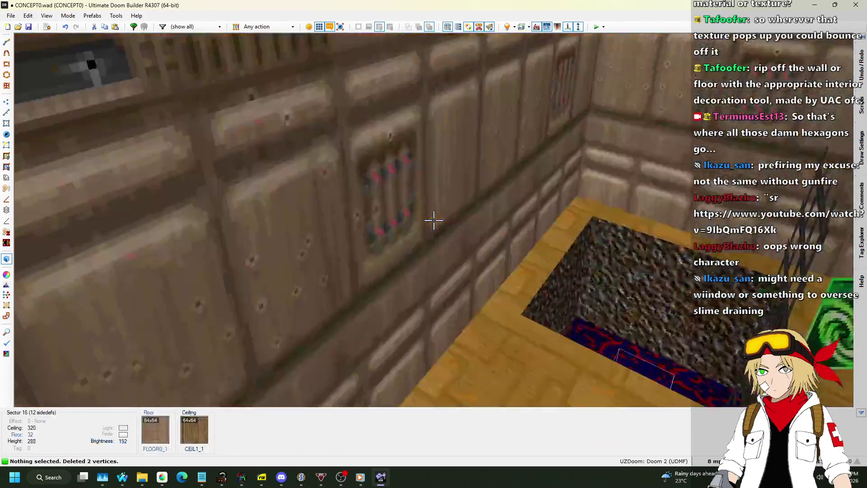
key(w)
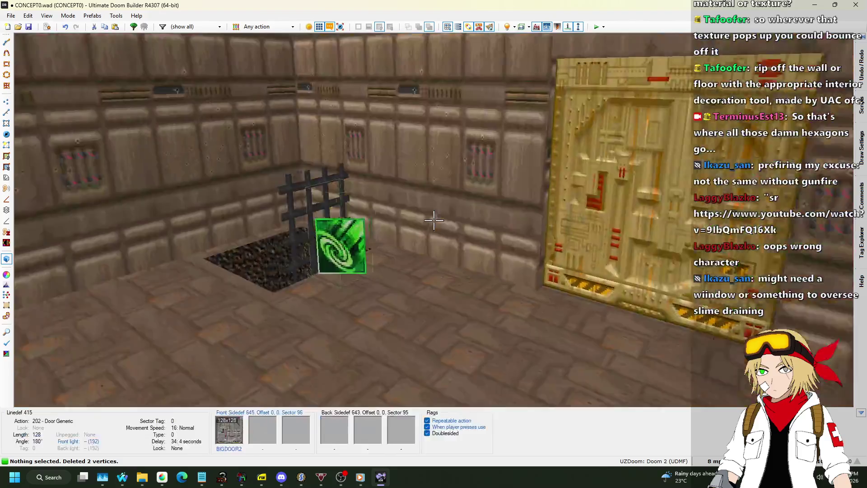
key(w)
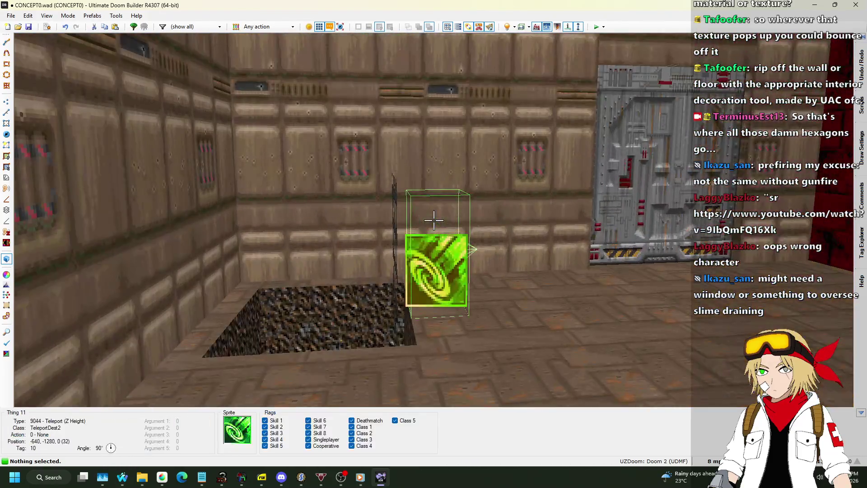
key(q)
- Fly the 3D camera past the caged teleporter, then return to the 2D map
scroll(276, 204, up, 3)
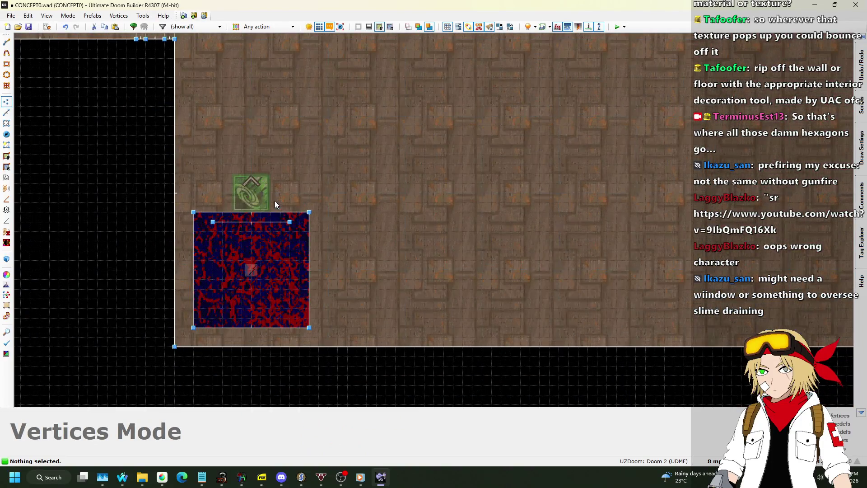
click(8, 123)
scroll(334, 242, down, 7)
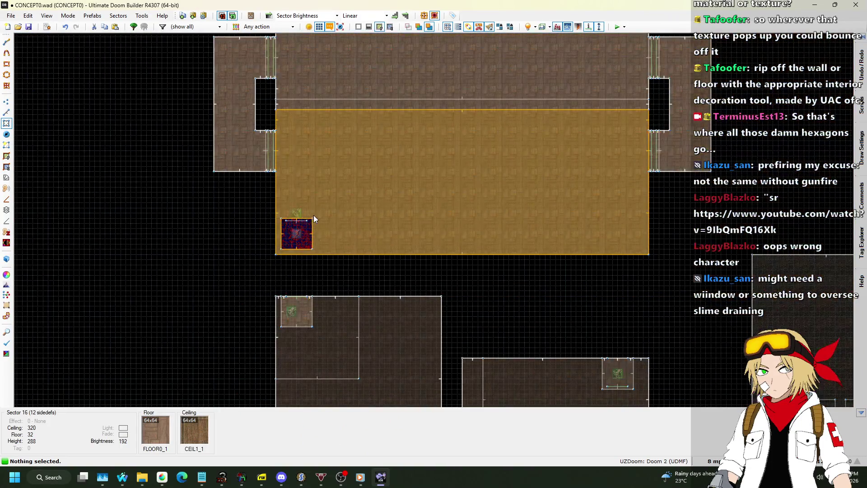
scroll(362, 204, up, 4)
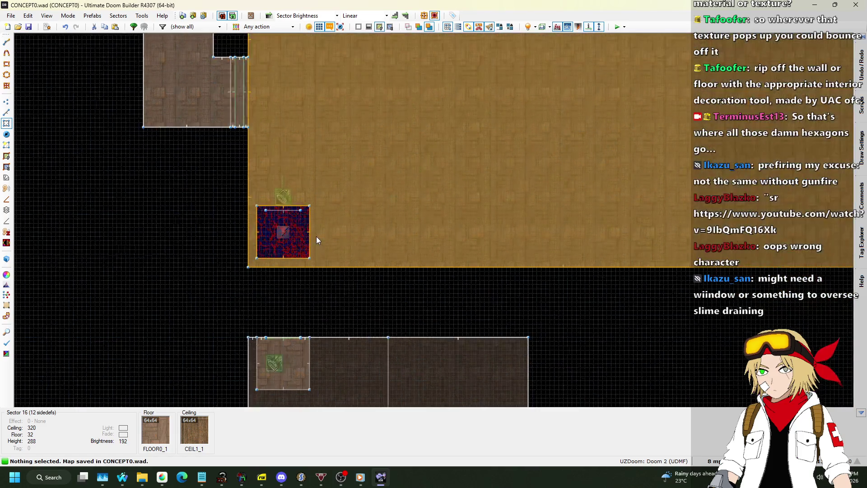
key(q)
key(w)
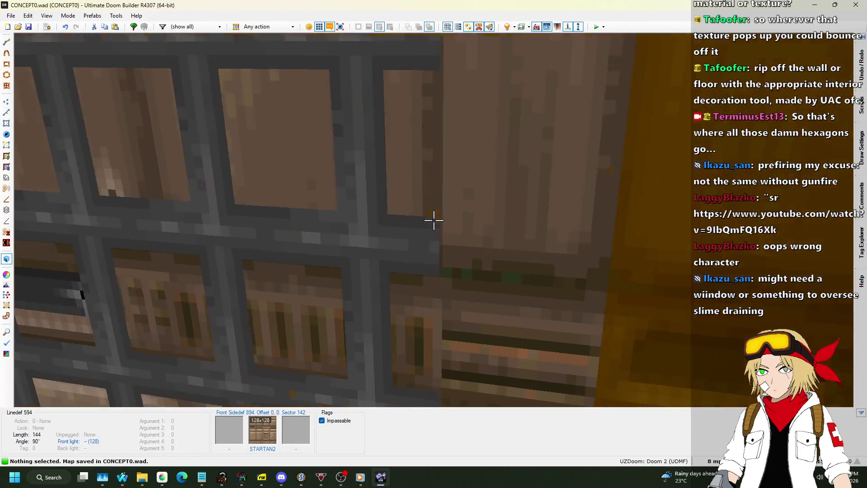
key(w)
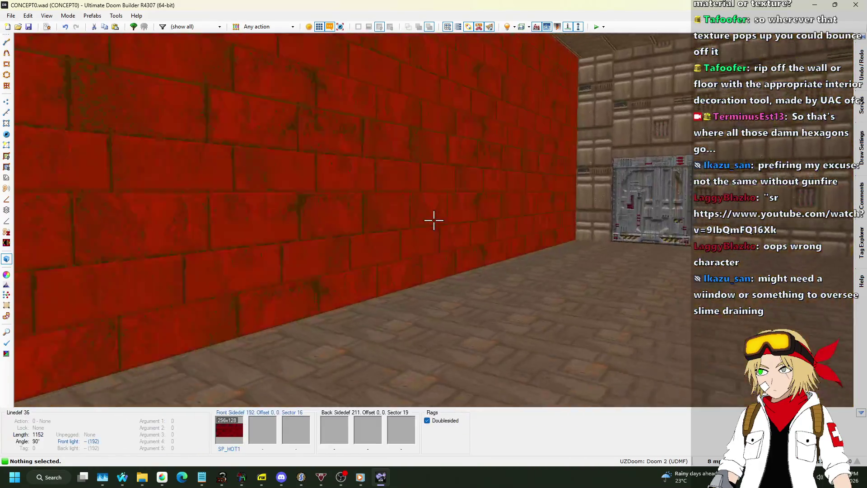
key(q)
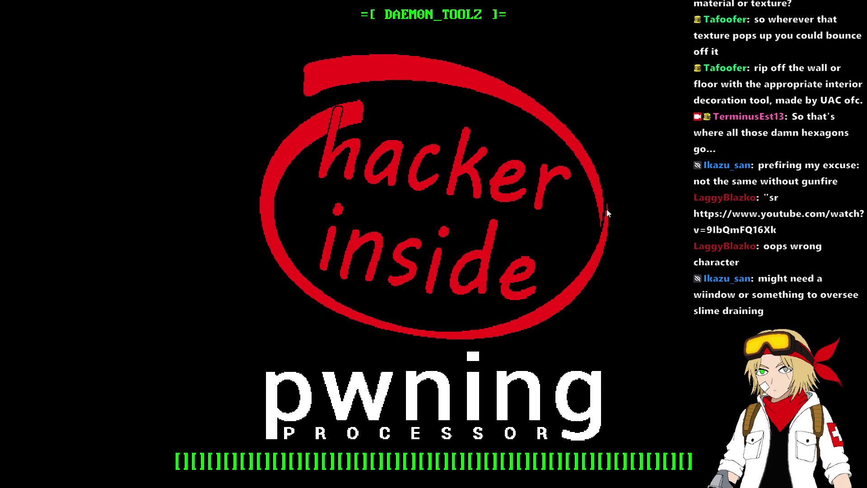
- Walk past the grate into the darker room, by the door panel, into the tan-walled corridor
key(w)
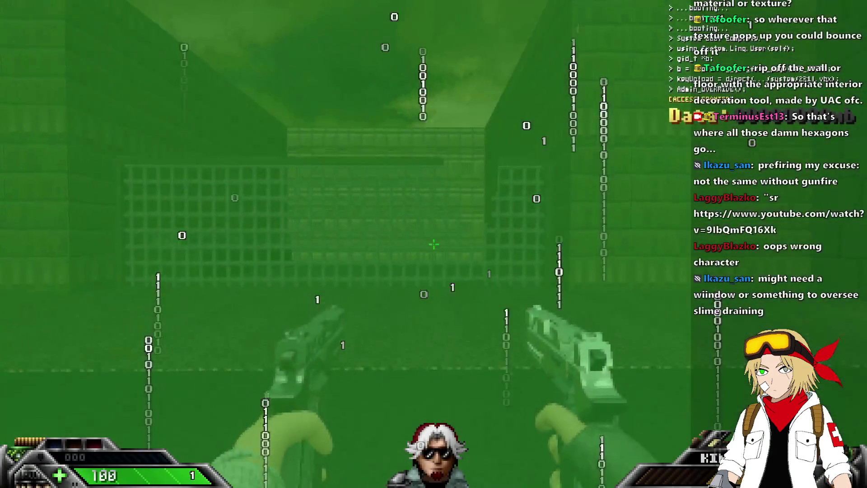
key(w)
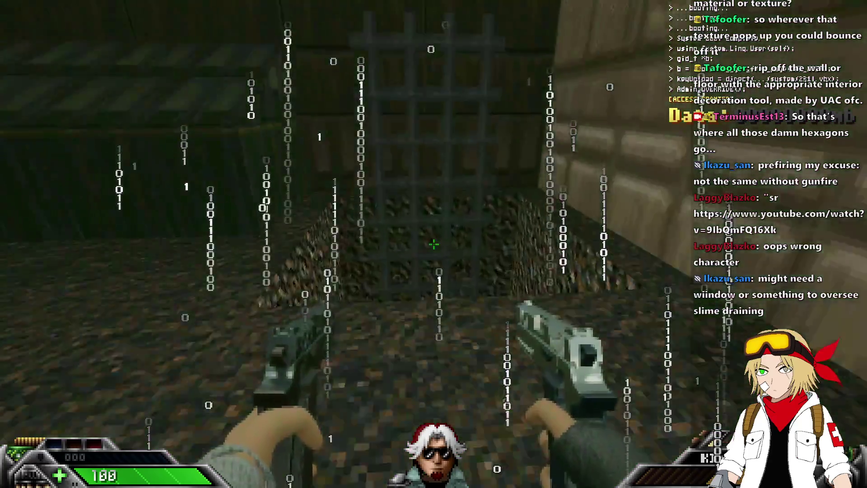
key(w)
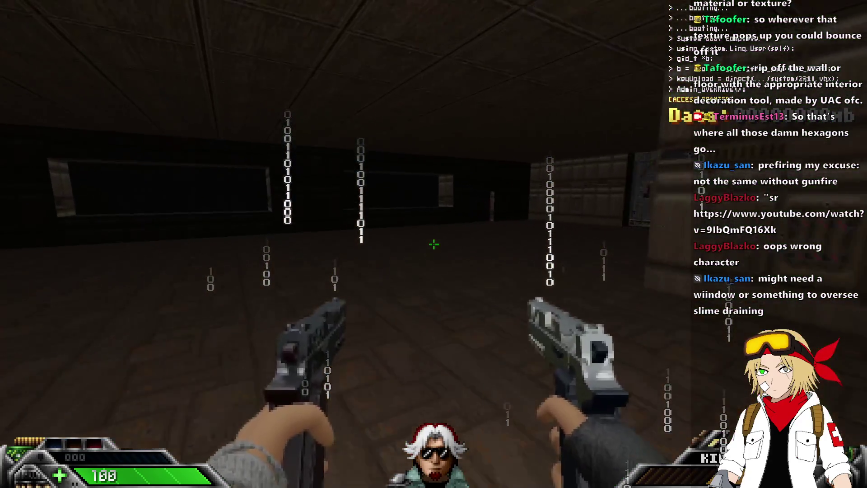
key(w)
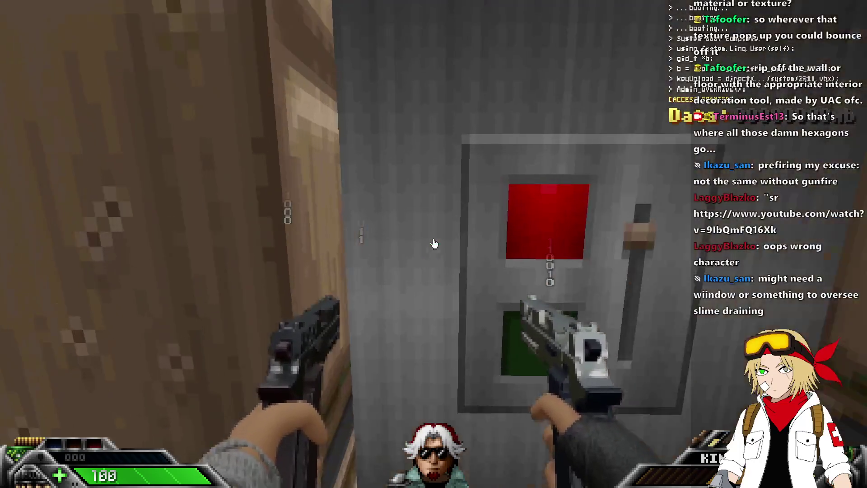
key(w)
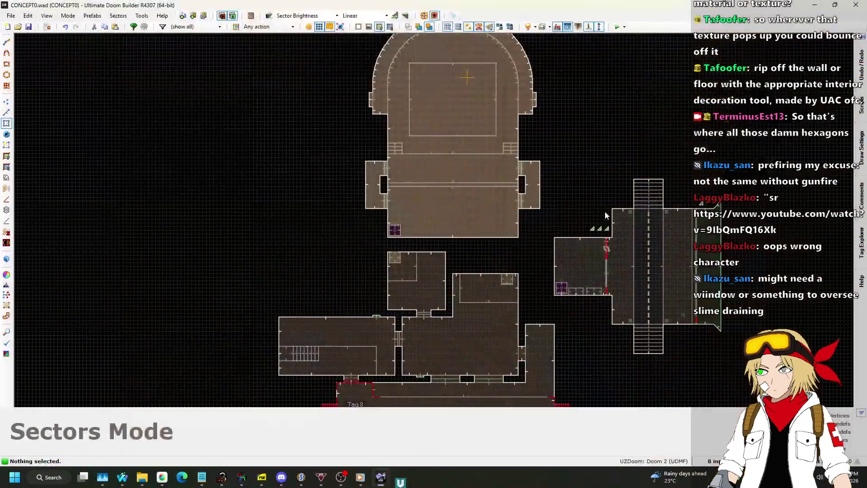
- Quit the playtest, glance at the Nightbot song request queue, and return to the editor
key(alt+Tab)
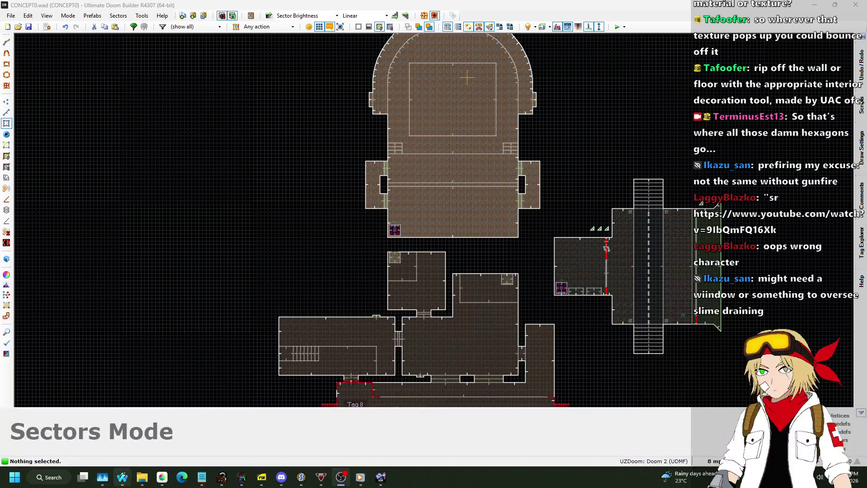
mouse_move(122, 477)
click(227, 426)
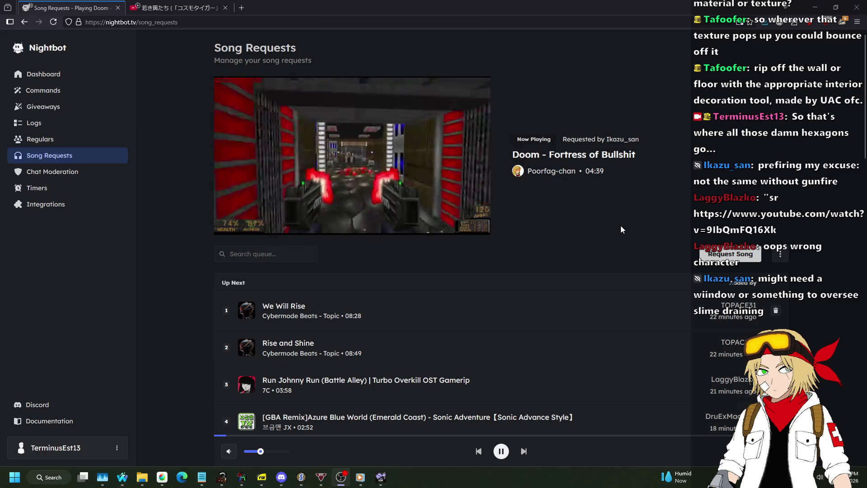
key(alt+Tab)
key(alt+Tab)
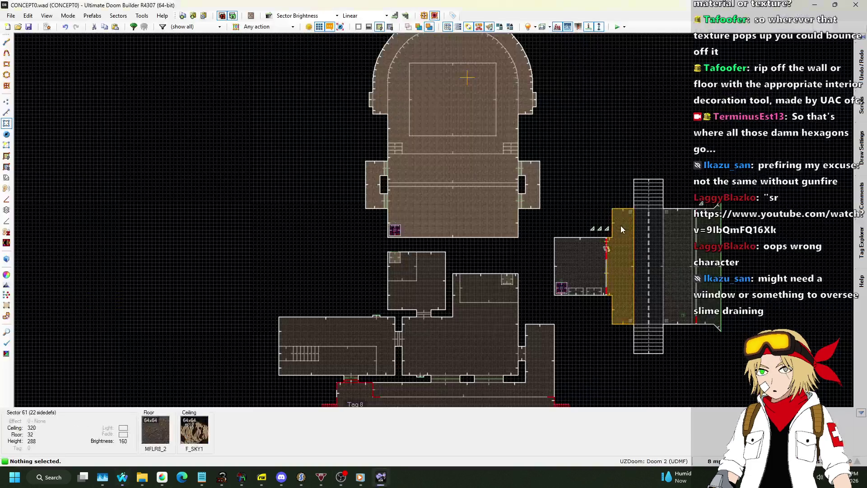
scroll(430, 192, up, 4)
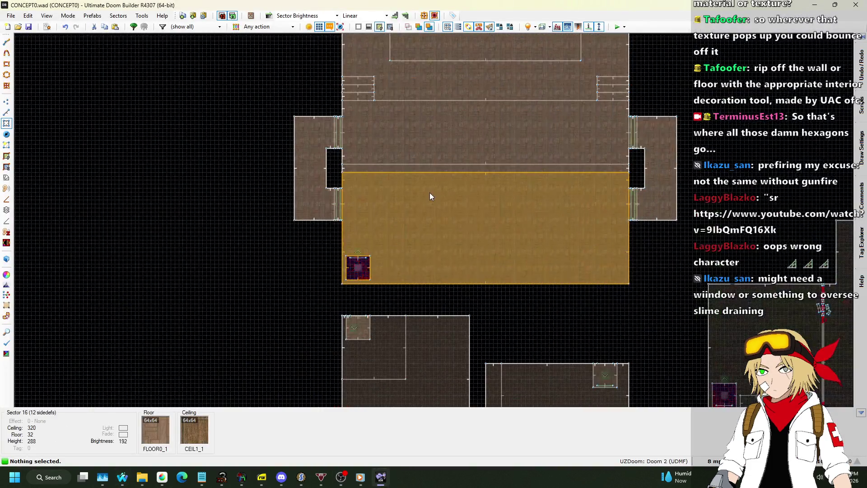
click(5, 113)
scroll(411, 230, down, 3)
scroll(370, 229, up, 5)
scroll(311, 199, up, 3)
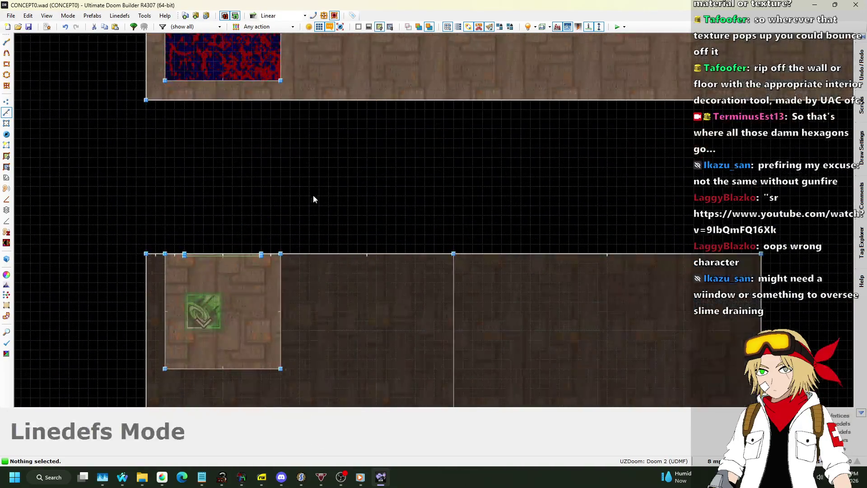
scroll(311, 199, down, 5)
scroll(489, 197, up, 5)
scroll(573, 278, down, 2)
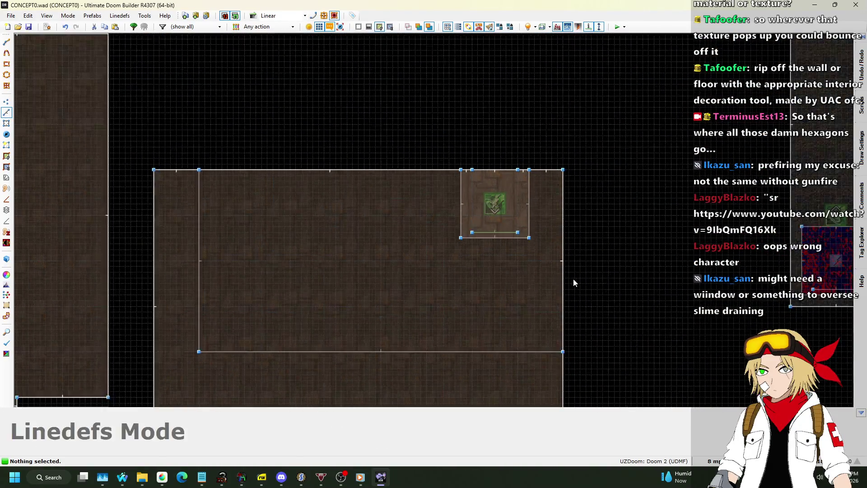
scroll(572, 278, down, 5)
scroll(353, 226, up, 5)
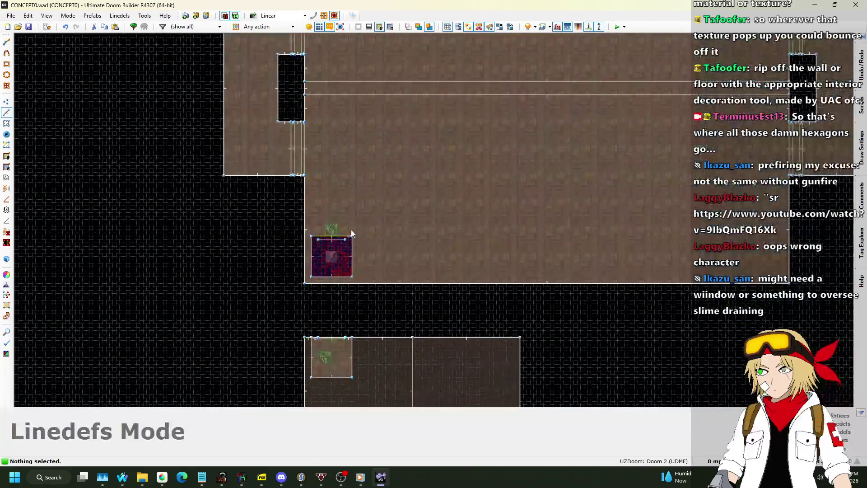
scroll(353, 226, up, 3)
key(t)
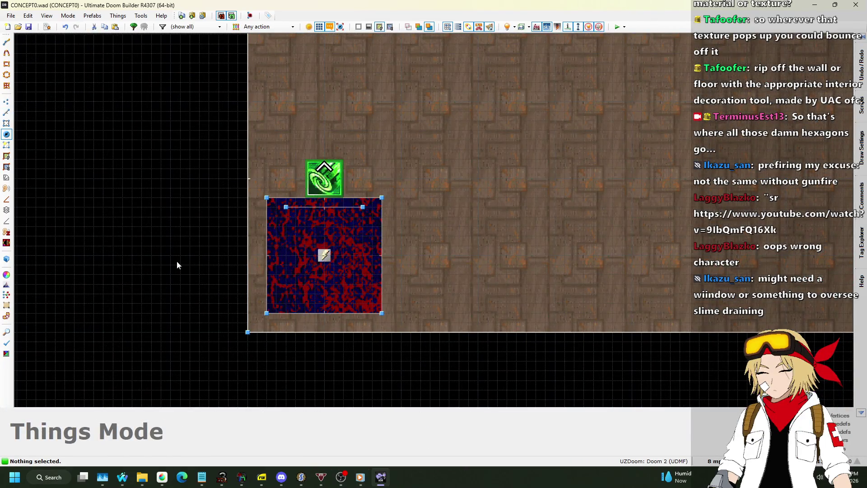
scroll(206, 263, down, 4)
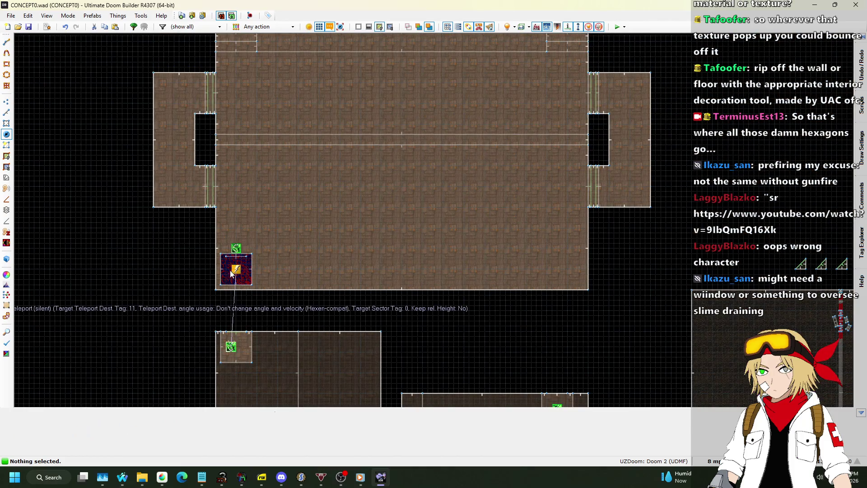
scroll(248, 312, up, 4)
scroll(311, 148, down, 4)
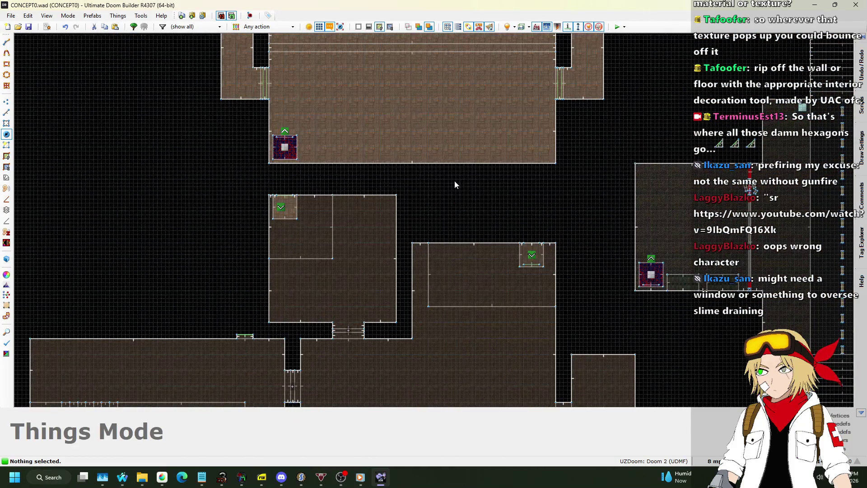
scroll(435, 99, down, 2)
scroll(446, 283, up, 6)
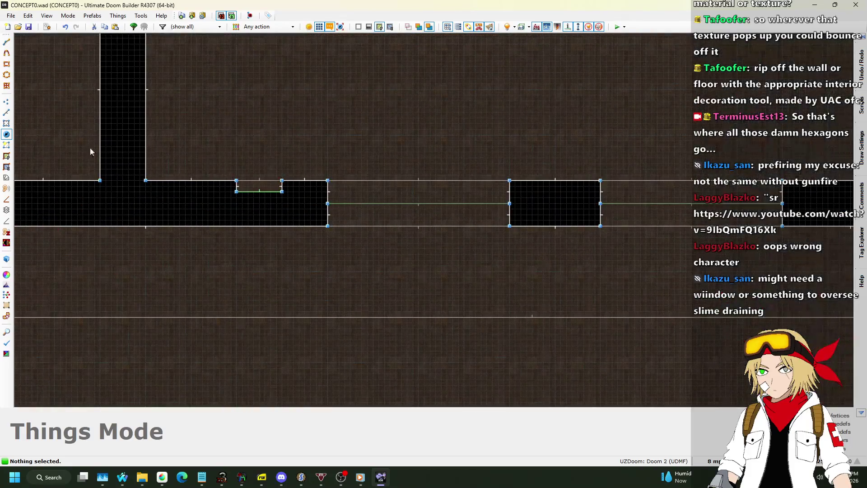
key(l)
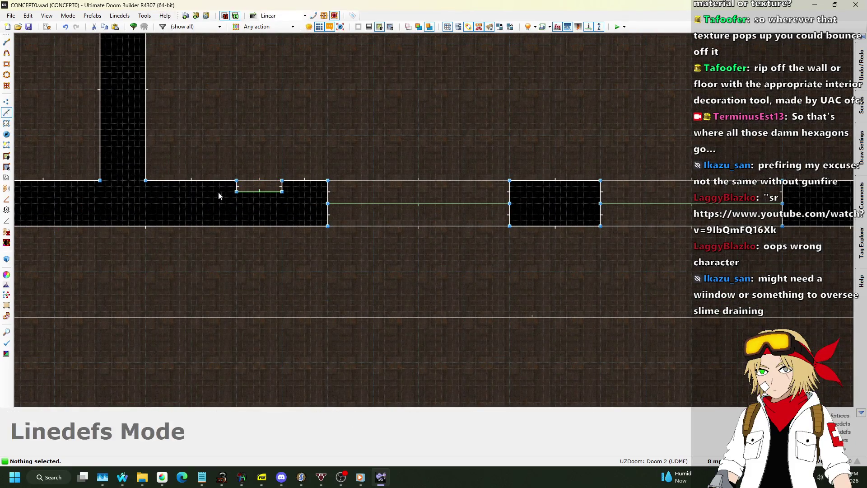
- Delete the small notch sector and the two leftover vertices on the top edge
click(4, 124)
scroll(208, 172, up, 3)
click(340, 202)
key(Delete)
scroll(178, 199, down, 2)
key(v)
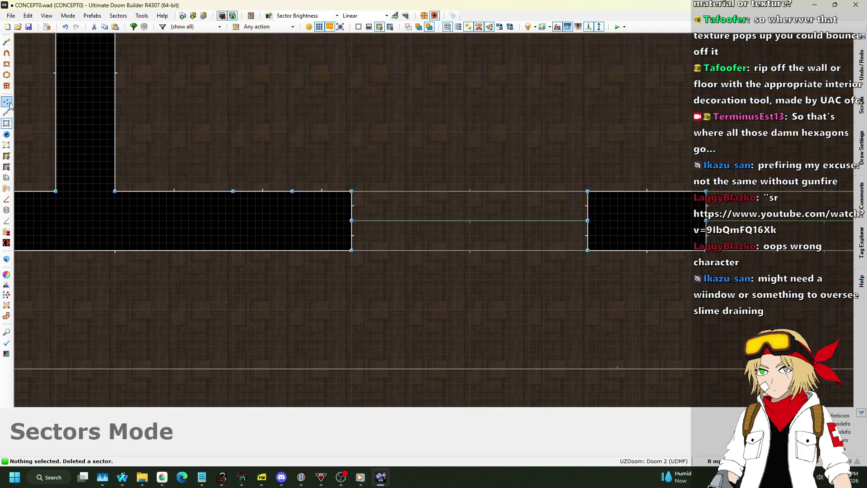
key(Delete)
- Shift the corridor section's six vertices to the left
scroll(262, 159, down, 2)
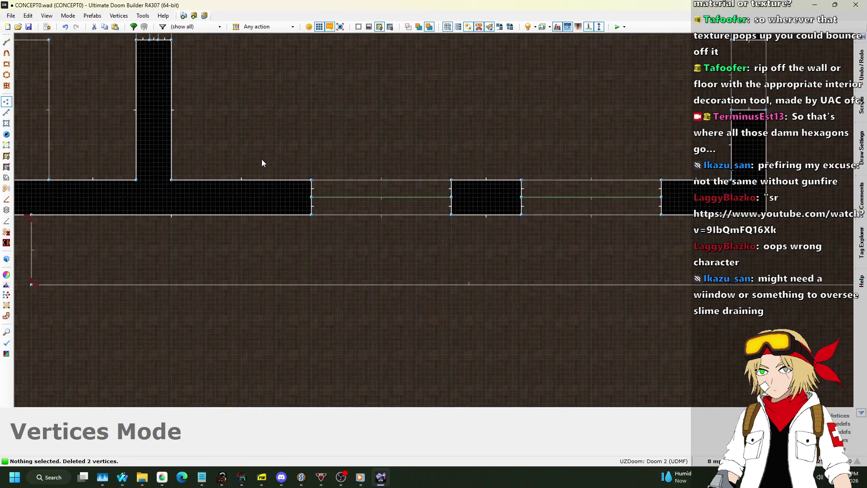
drag(263, 159, 477, 234)
scroll(311, 174, up, 2)
drag(309, 188, 191, 193)
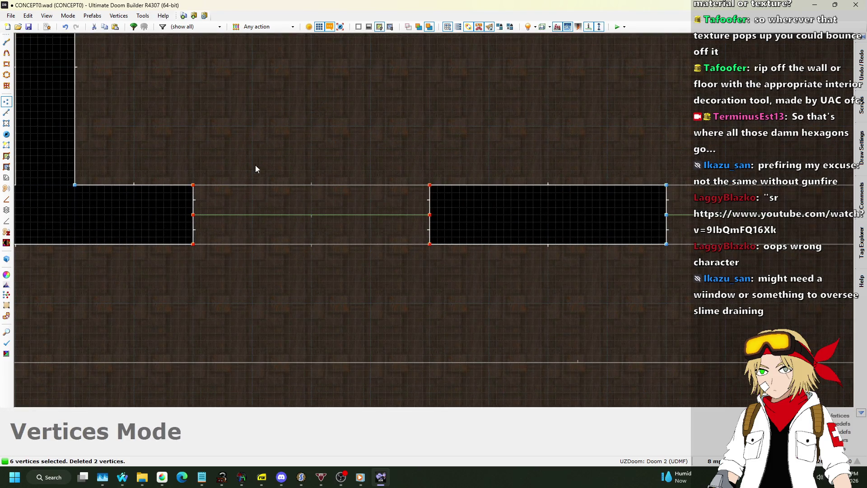
scroll(540, 201, up, 2)
- Paste the notch onto the middle black block's top edge and view it in 3D
key(ctrl+v)
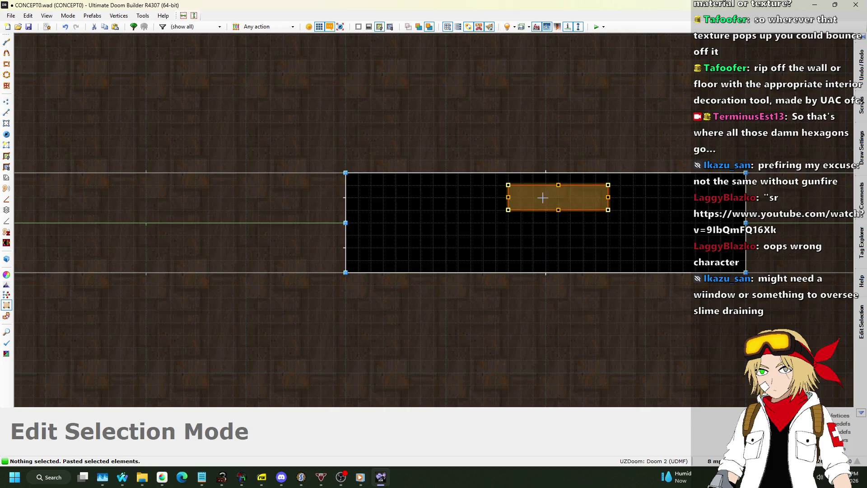
click(530, 189)
scroll(343, 198, down, 3)
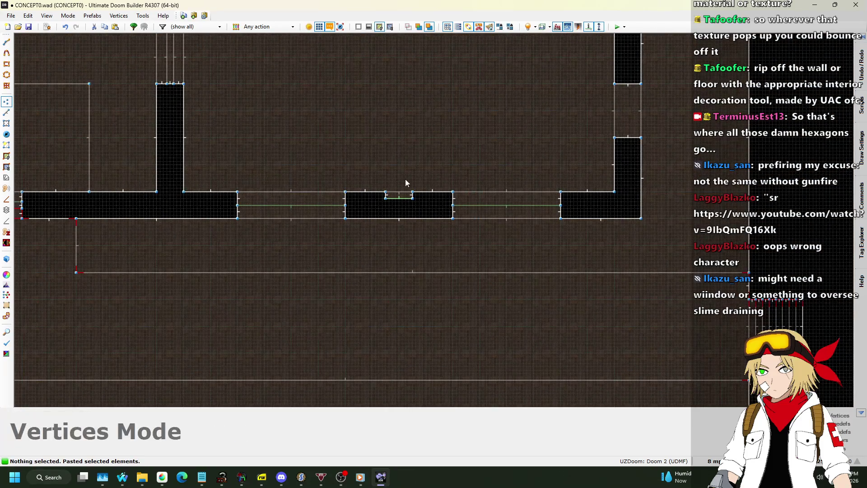
scroll(439, 171, up, 1)
key(q)
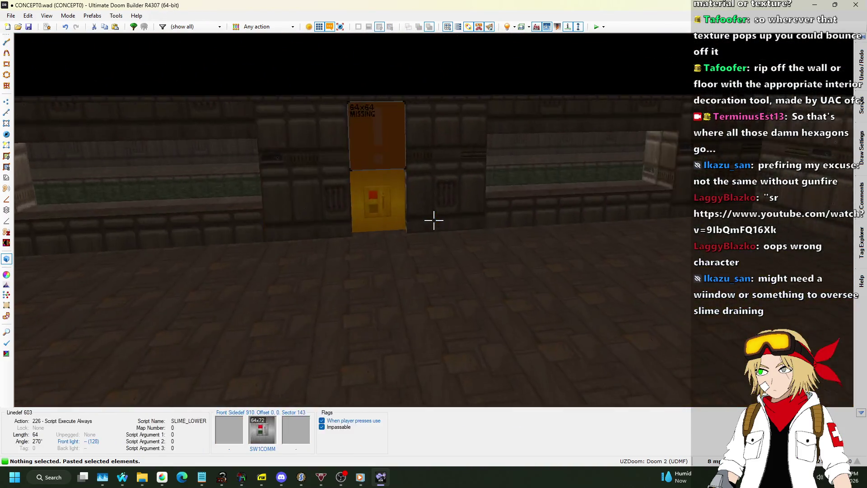
- Paste STARTAN2 on a wall, then undo the edits to restore the notch sector
key(ctrl+v)
key(s)
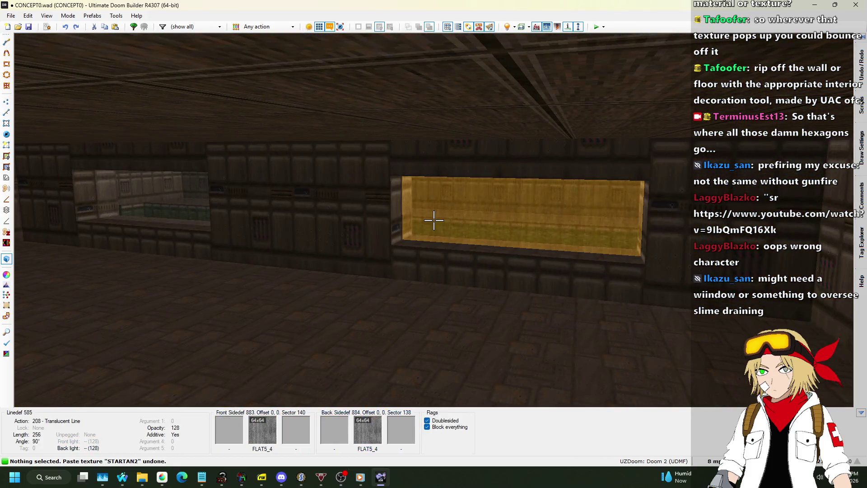
key(ctrl+z)
key(ctrl+z)
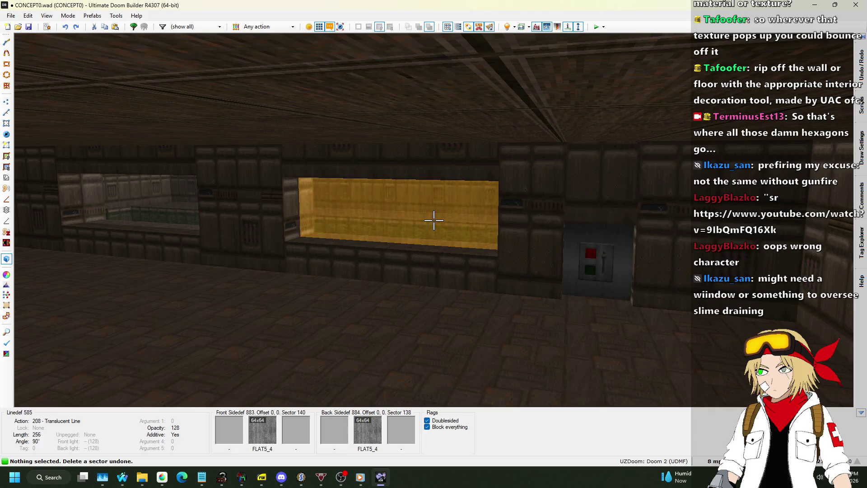
key(q)
scroll(453, 218, down, 3)
scroll(569, 316, up, 4)
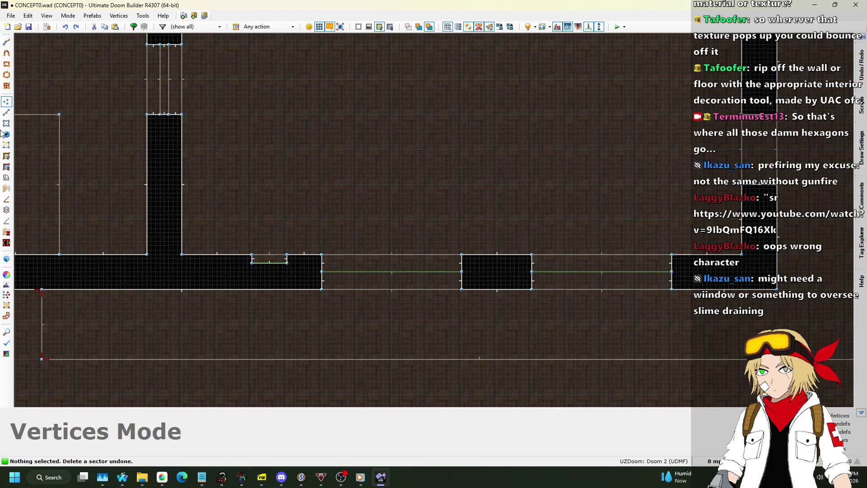
- Drag ten corridor vertices left, then six vertices of the next section left
drag(505, 334, 505, 335)
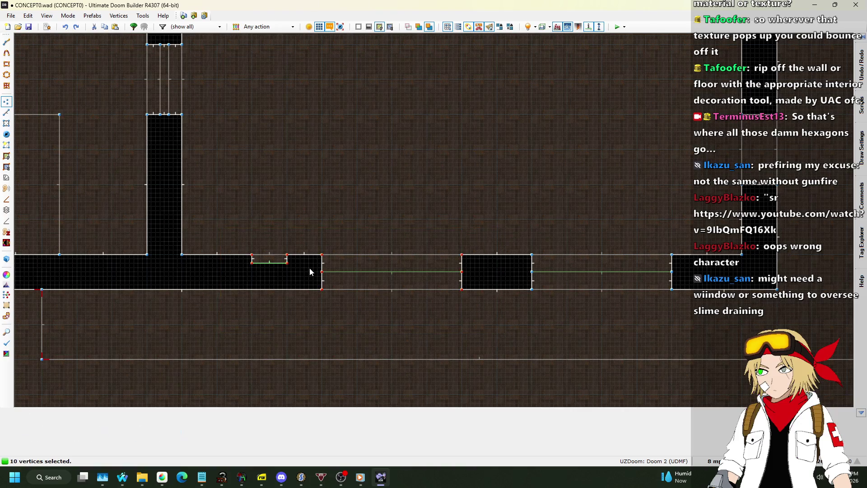
scroll(289, 264, up, 4)
drag(215, 250, 140, 247)
scroll(110, 196, down, 4)
drag(406, 202, 603, 277)
scroll(458, 217, up, 2)
drag(422, 230, 364, 230)
scroll(542, 239, down, 4)
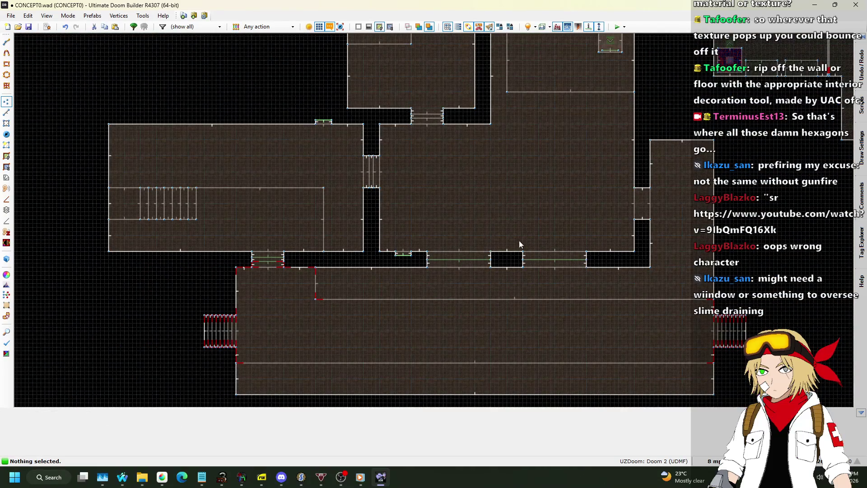
- Circle the yellow translucent window in 3D, look up at the ceiling, then exit
key(q)
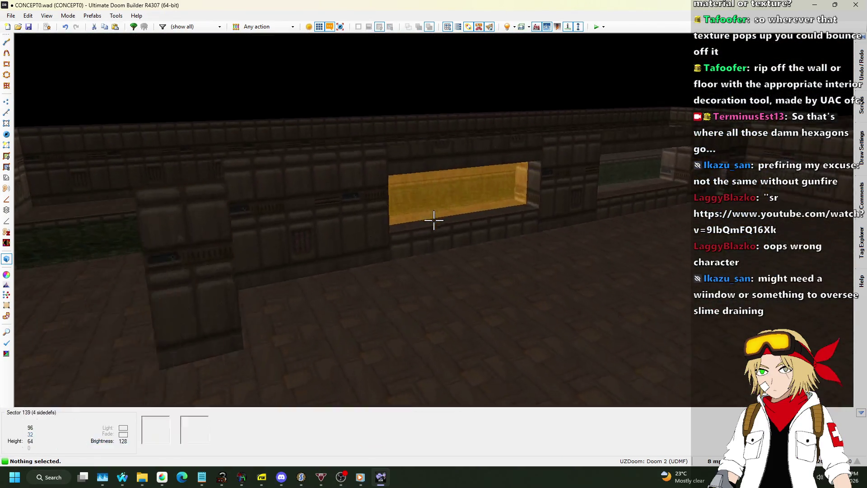
key(w)
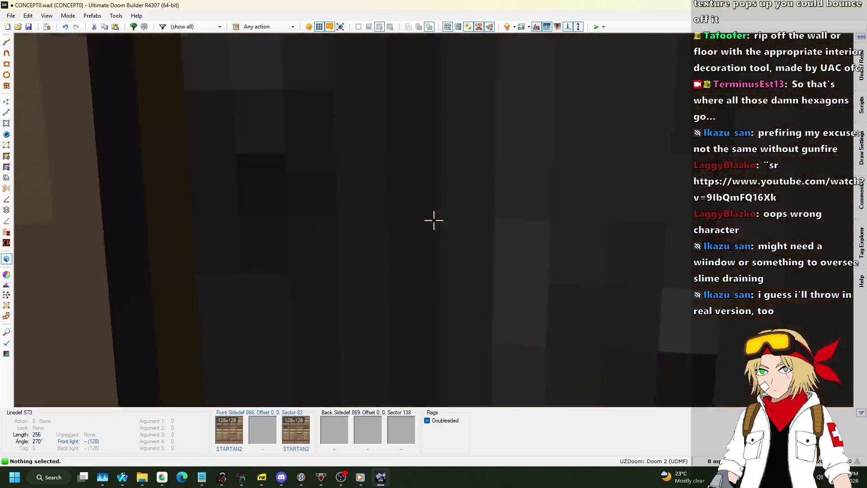
key(s)
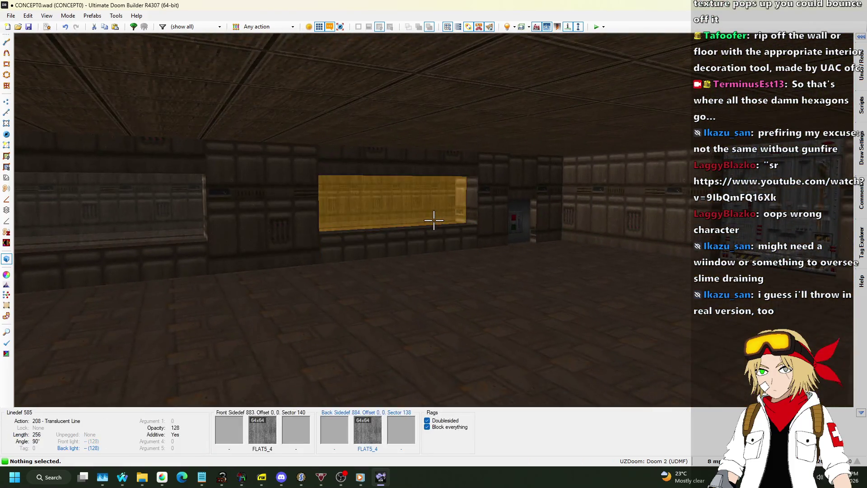
key(w)
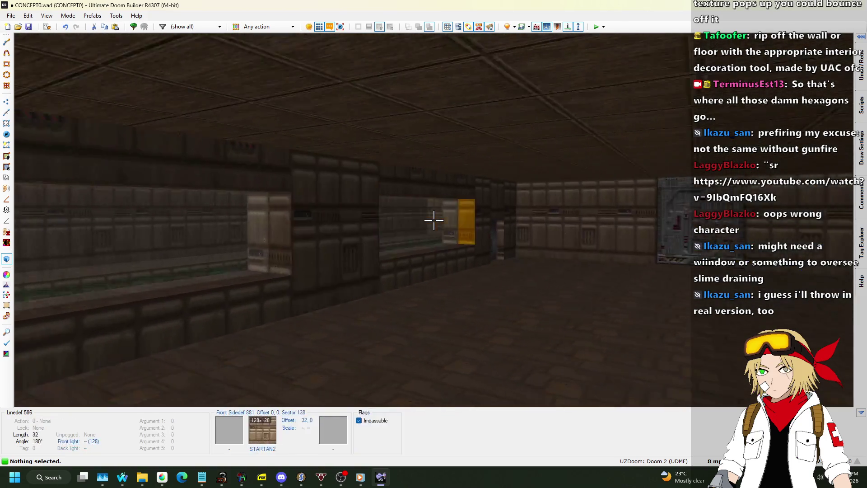
key(s)
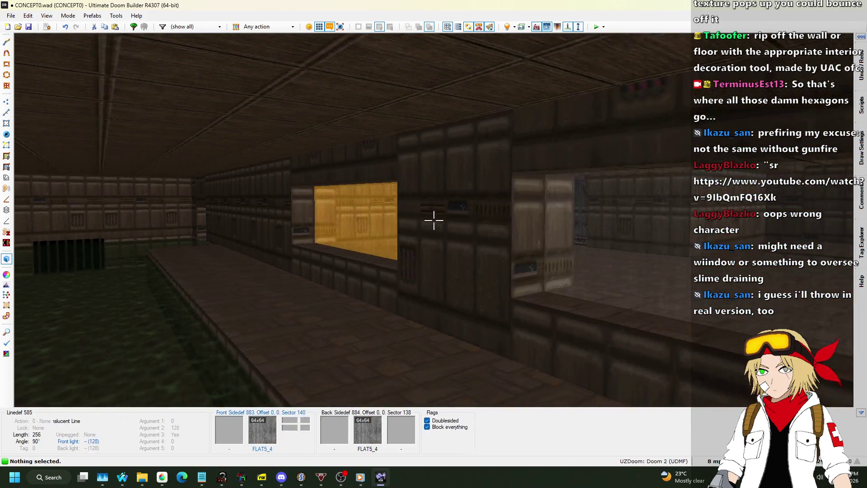
key(s)
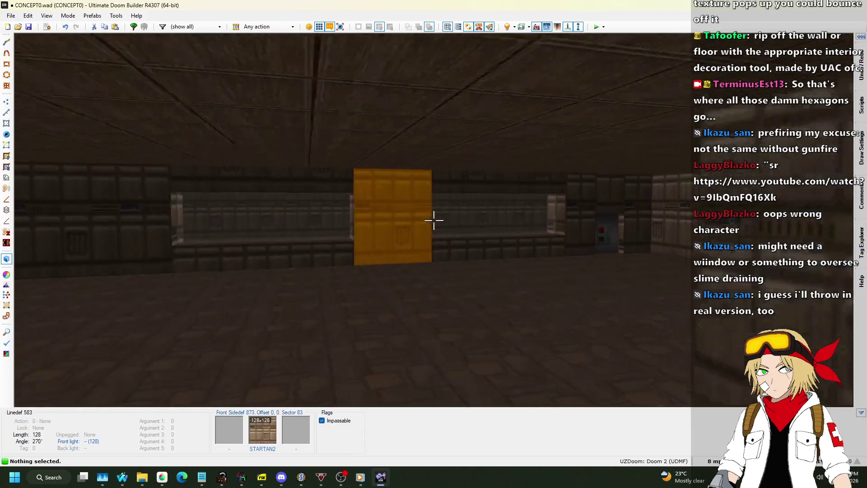
key(w)
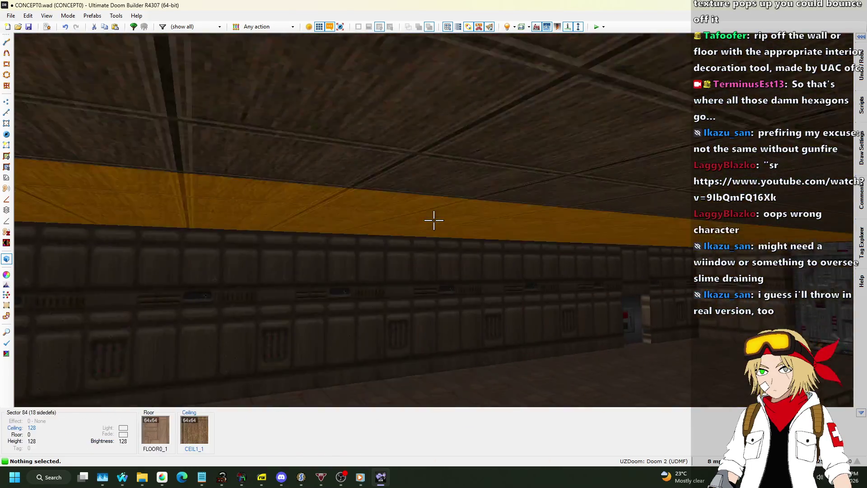
key(ctrl+s)
- Save the map and set the grid spacing to 64 units
key(q)
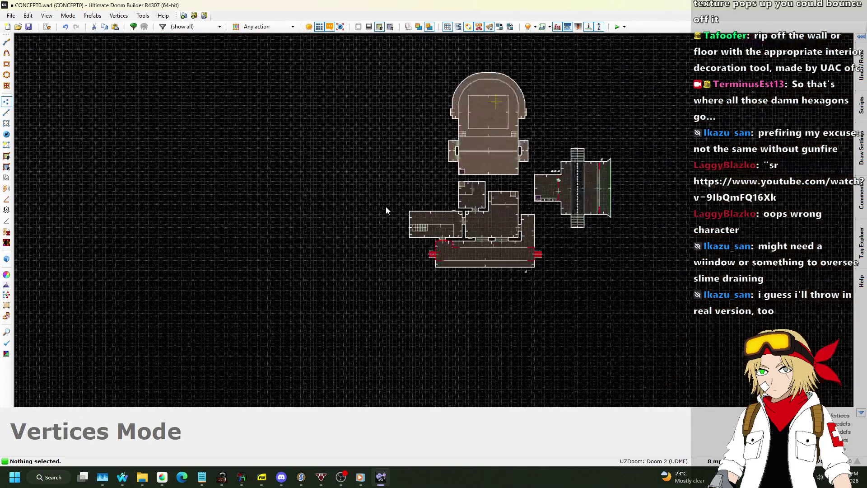
scroll(485, 228, up, 7)
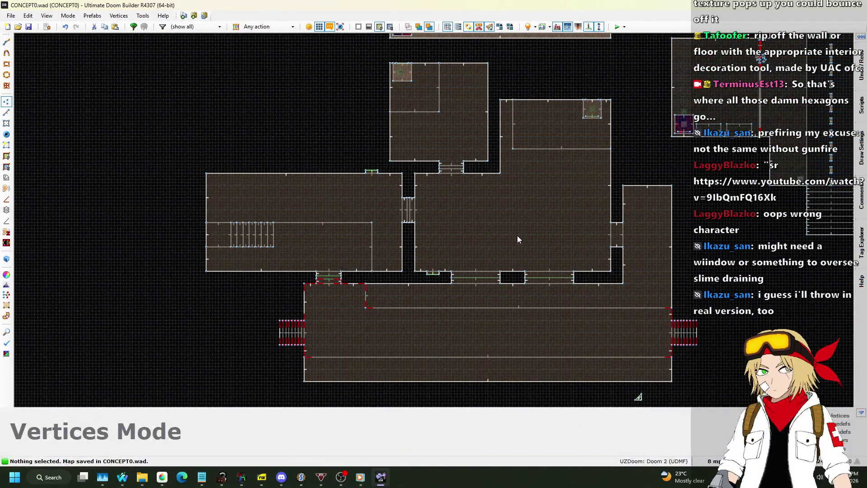
scroll(371, 174, up, 4)
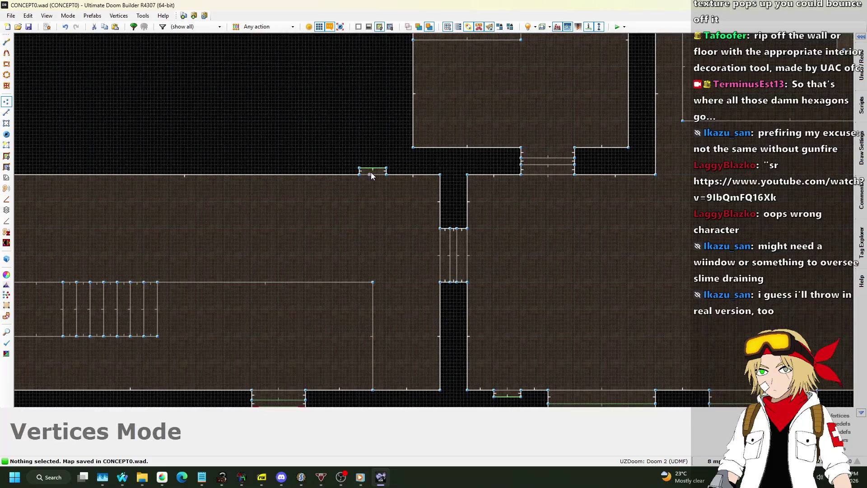
scroll(371, 172, up, 1)
scroll(236, 142, down, 2)
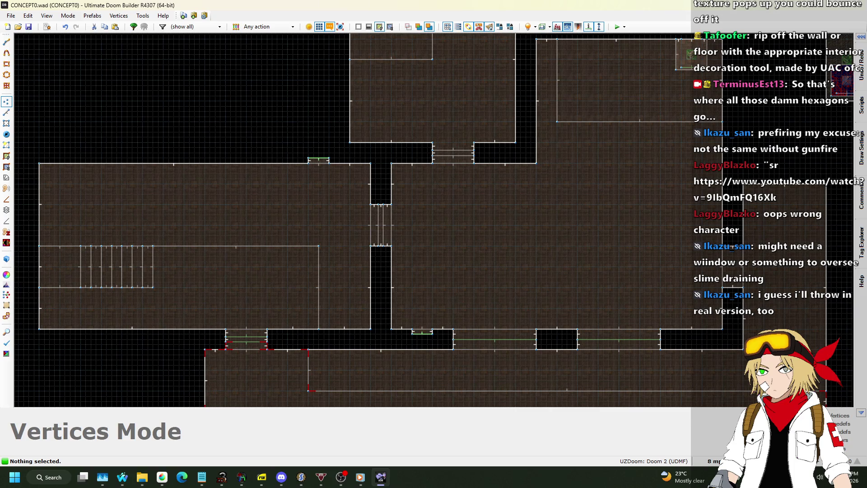
click(714, 460)
click(710, 359)
- Drag the stairs room's inner vertical wall line to the left
scroll(312, 298, up, 1)
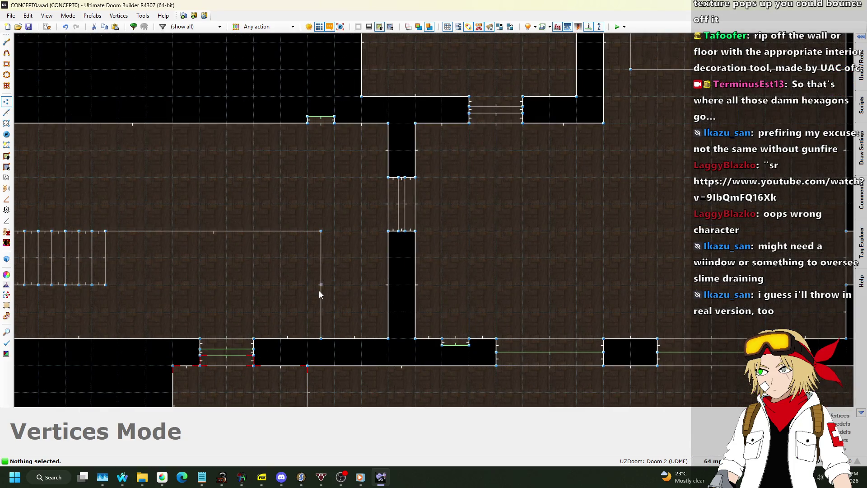
click(6, 113)
mouse_move(325, 281)
mouse_down()
mouse_move(291, 284)
mouse_move(330, 283)
mouse_move(354, 267)
mouse_up()
scroll(355, 267, down, 2)
scroll(348, 262, up, 4)
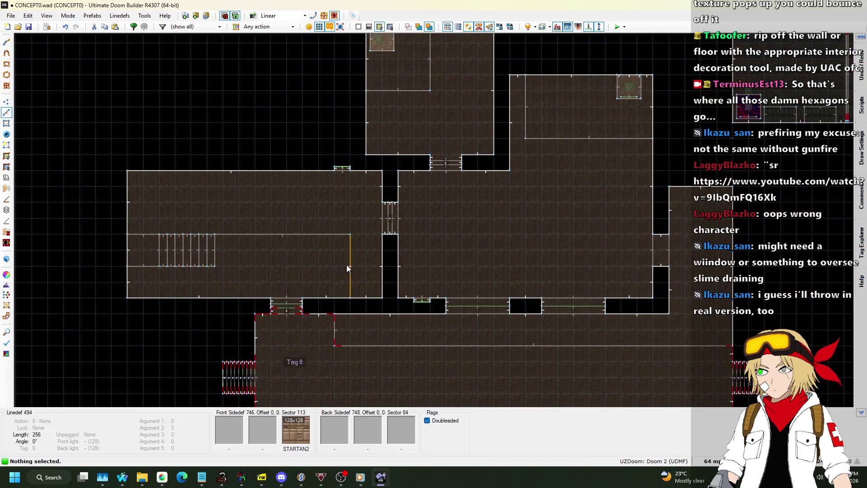
scroll(360, 283, down, 5)
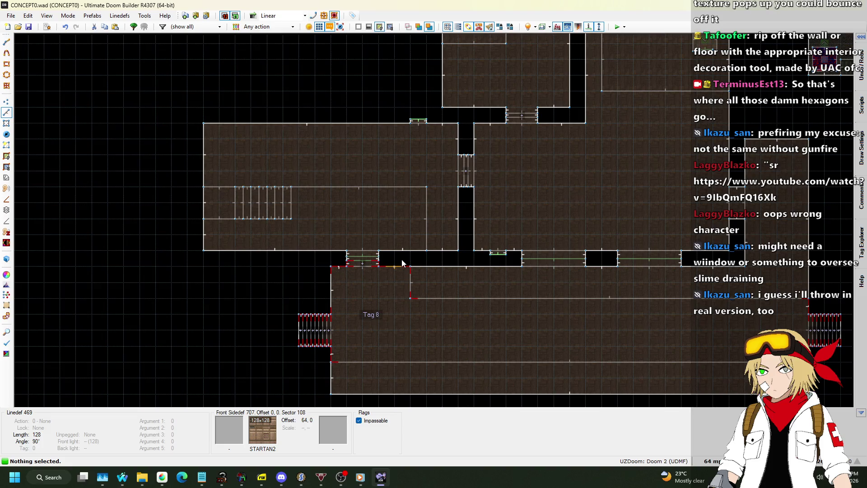
- Redo the six-vertex move, shift the wall line further left, and preview in 3D
key(l)
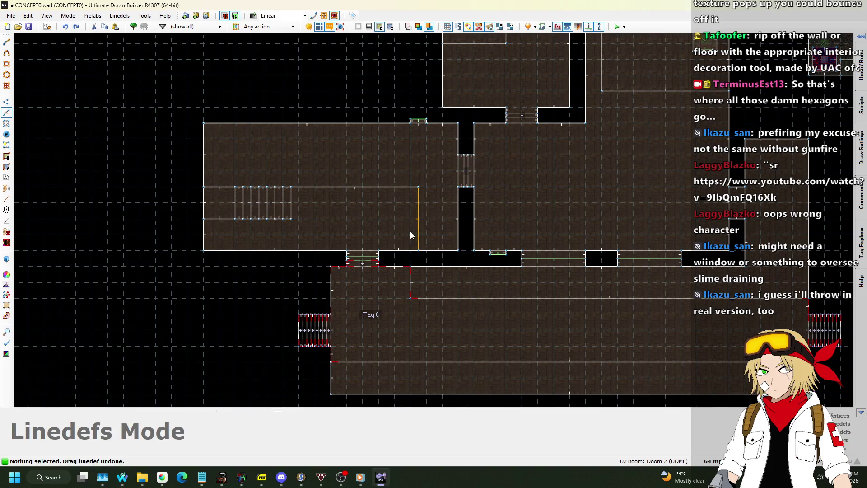
key(ctrl+y)
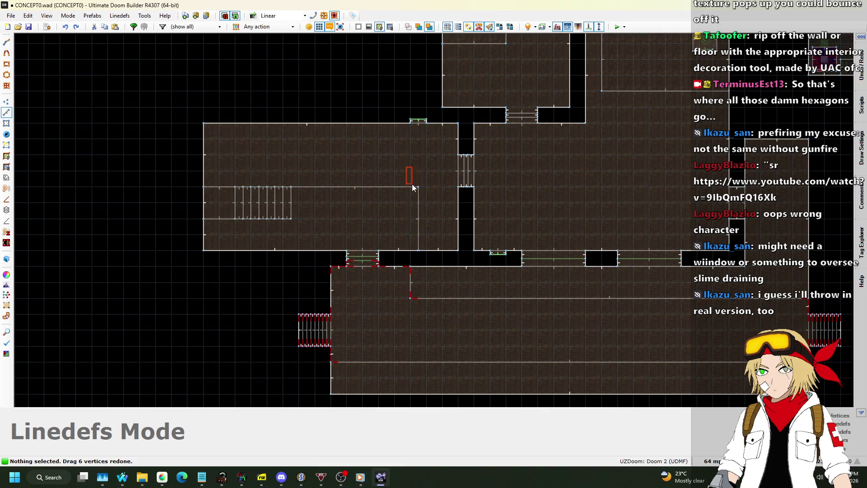
scroll(432, 255, up, 1)
drag(416, 234, 397, 232)
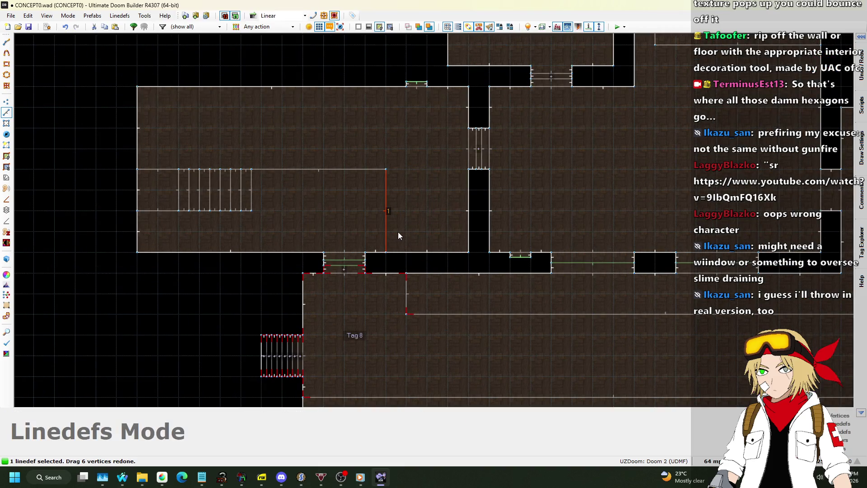
key(w)
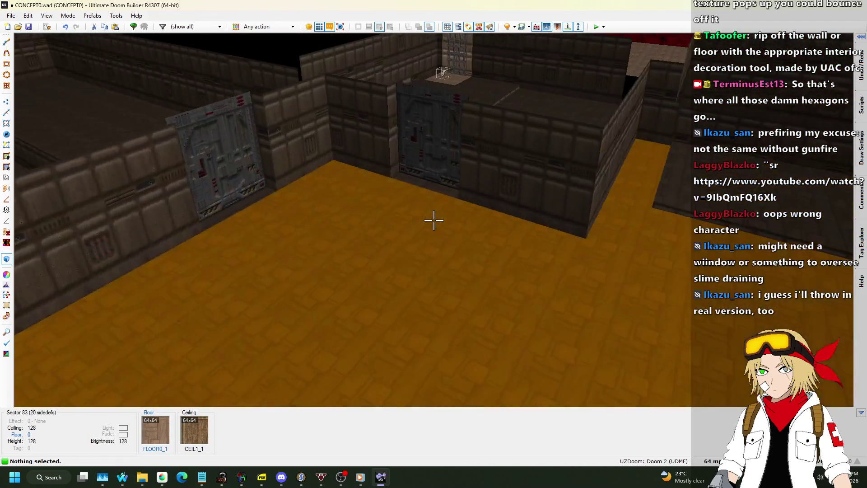
- Leave the 3D view and save the reshaped map to CONCEPT0.wad
key(w)
scroll(439, 223, down, 6)
key(ctrl+s)
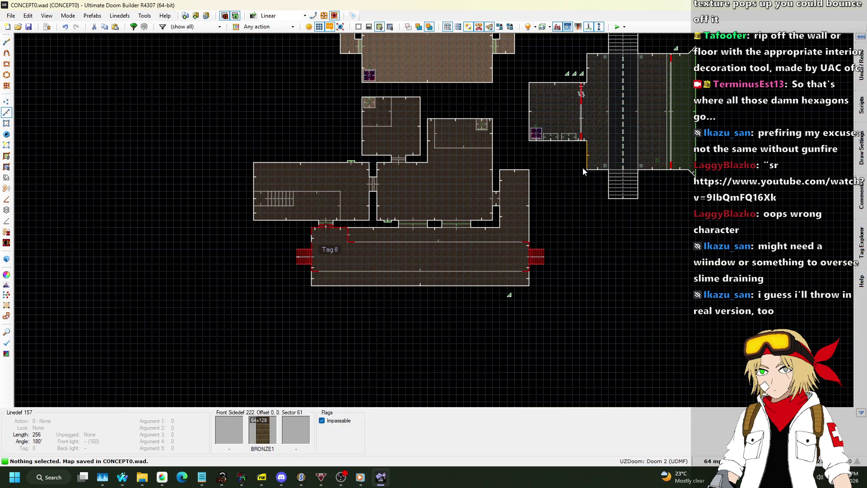
scroll(497, 264, down, 2)
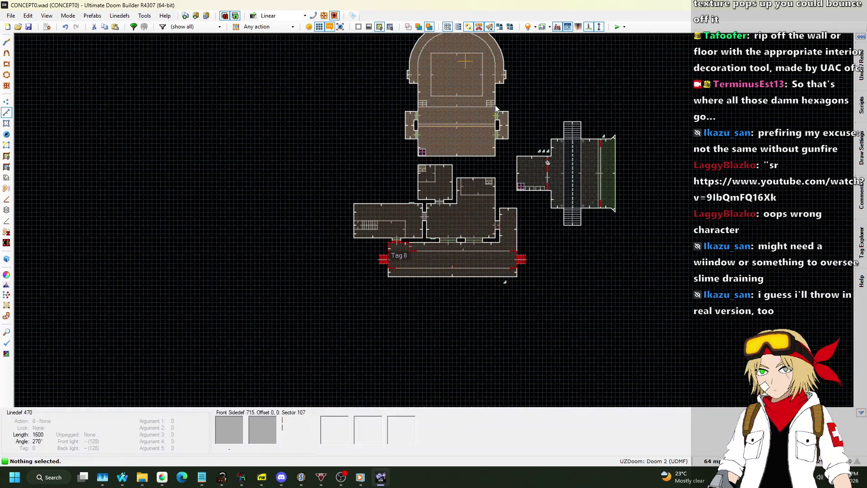
scroll(567, 42, up, 1)
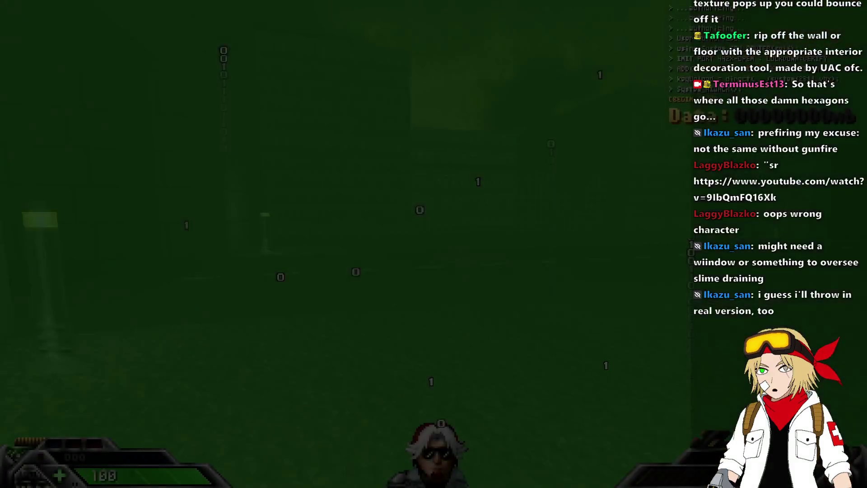
- With the Blackjack equipped, walk through the grate room, dark room, corridor and red-walled hall
key(1)
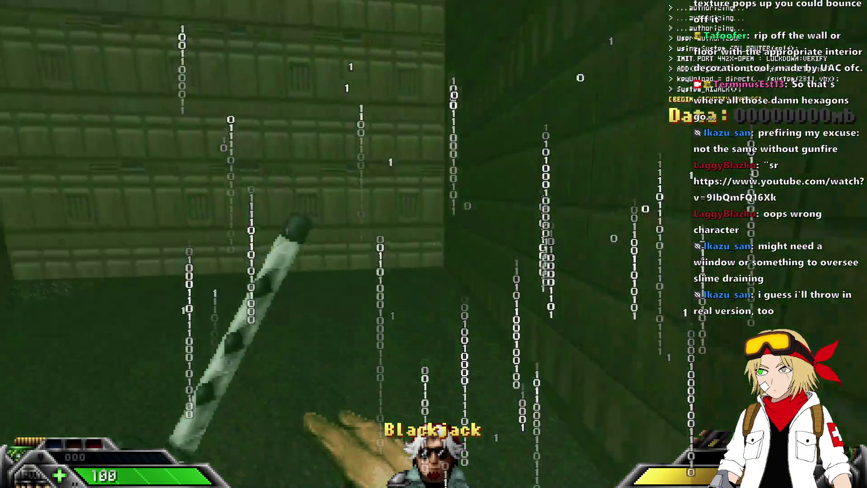
key(w)
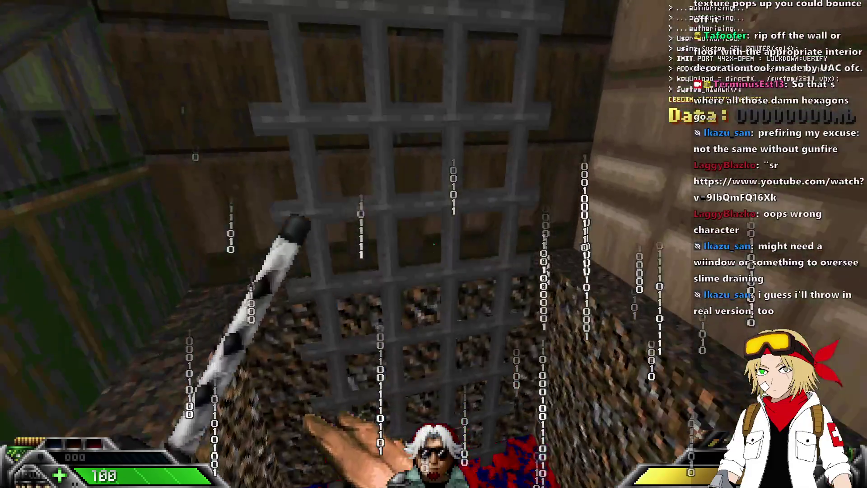
key(w)
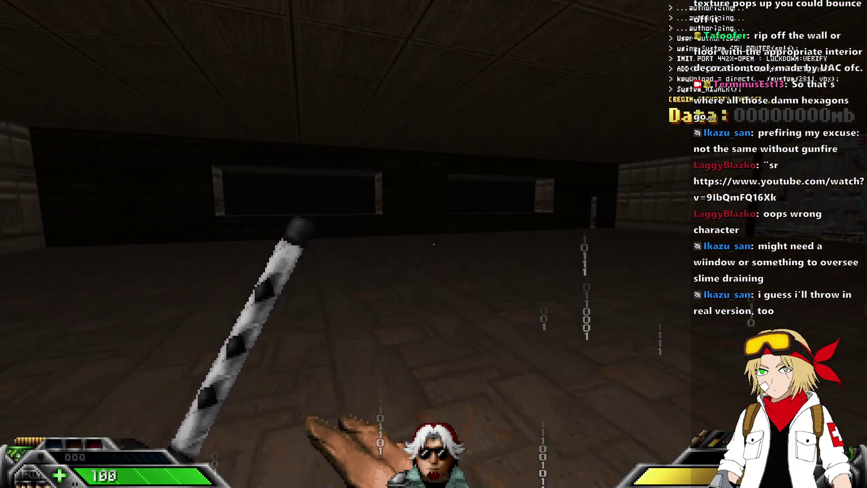
key(w)
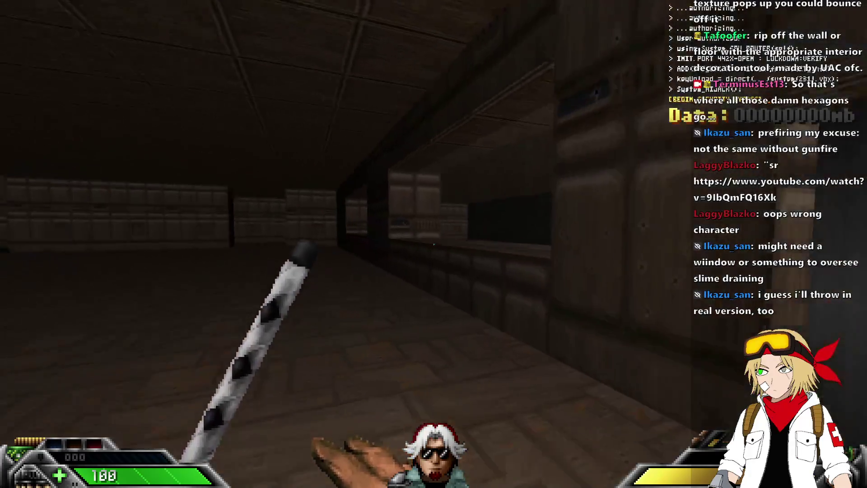
key(w)
key(w)
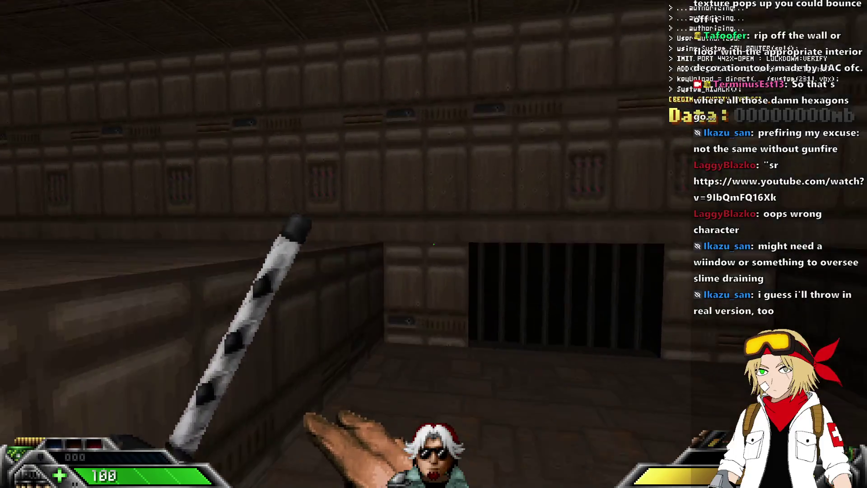
key(w)
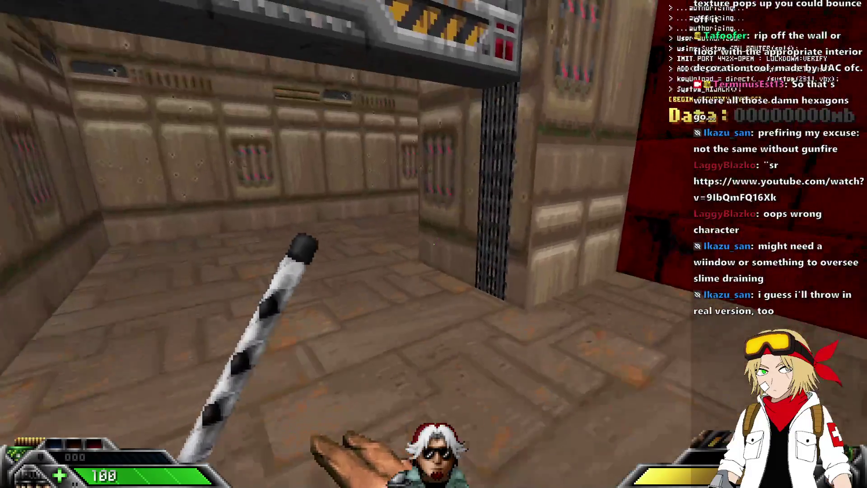
key(w)
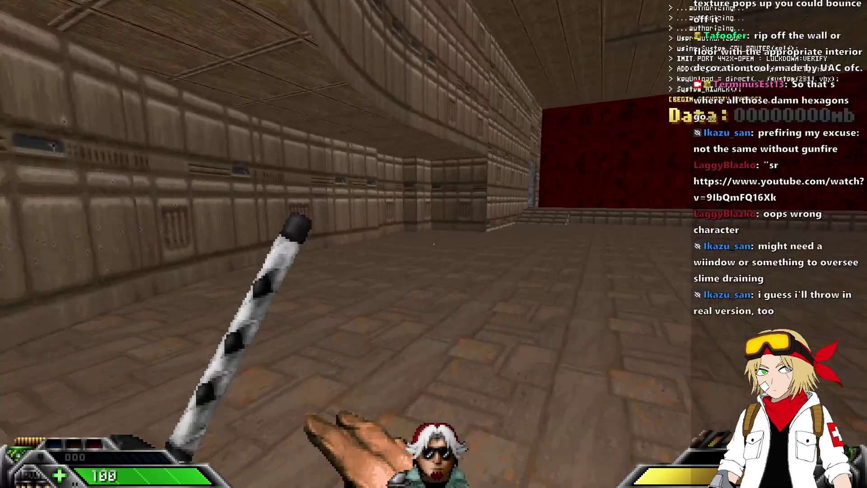
key(Right)
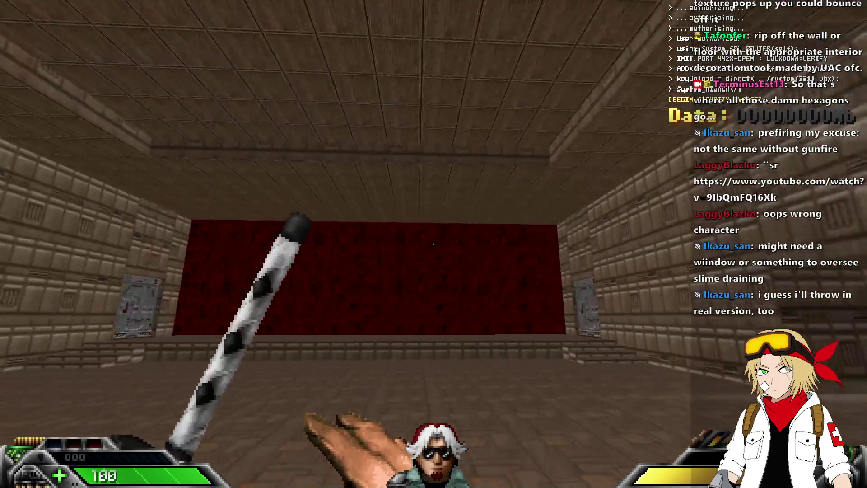
key(Right)
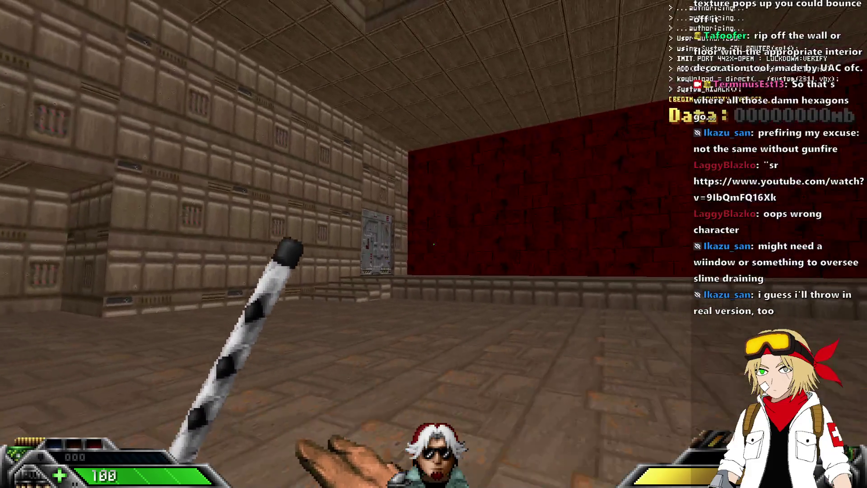
- Quit the test game and enter Visual Mode looking up at the room's ceiling
key(alt+F4)
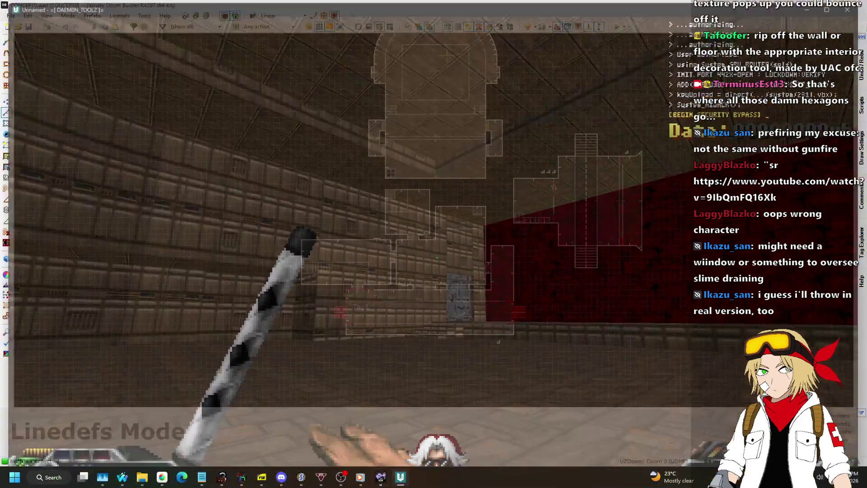
scroll(471, 167, up, 8)
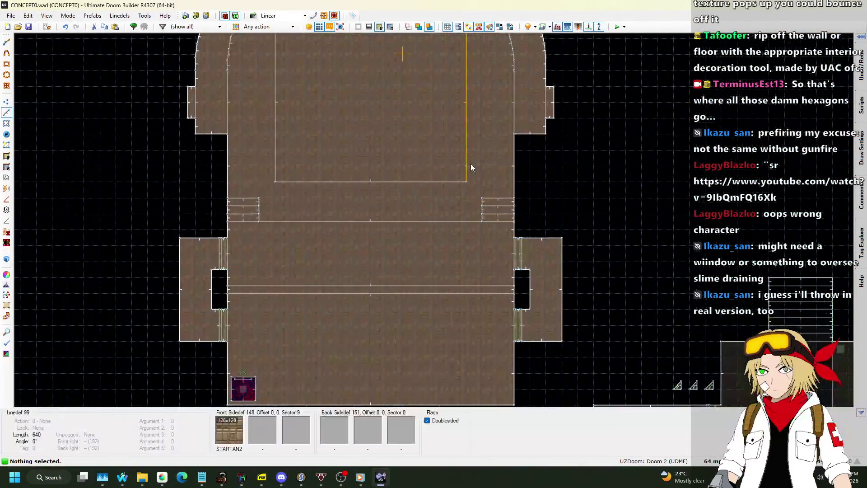
scroll(468, 182, down, 8)
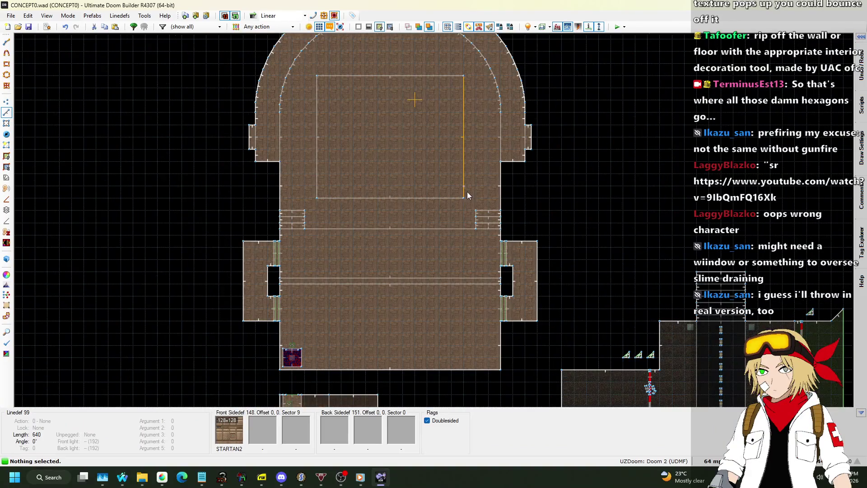
key(w)
key(w)
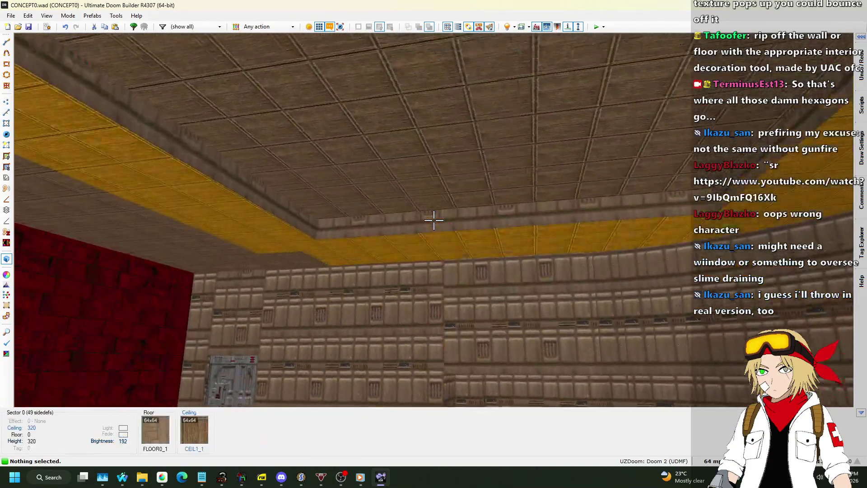
key(w)
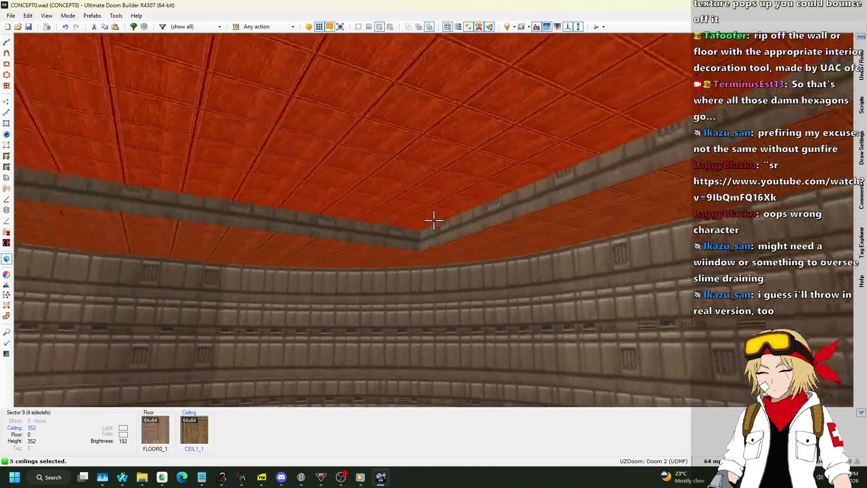
- Select the group of room ceilings and raise them to height 256
key(w)
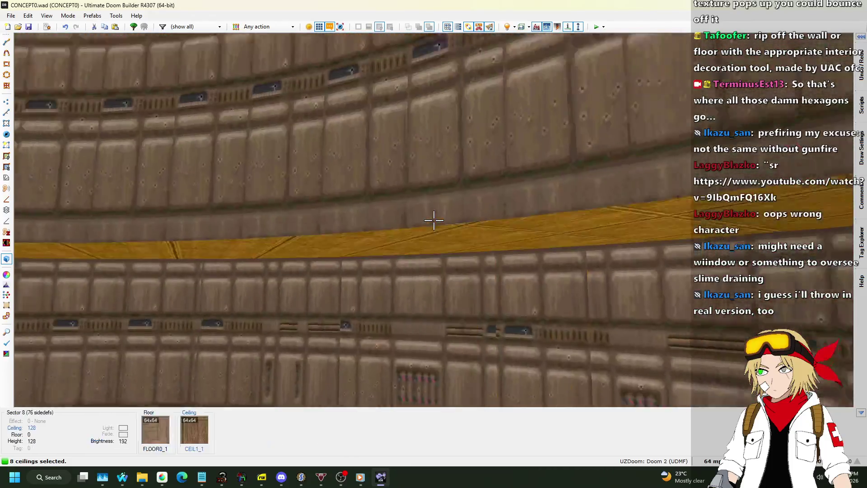
click(434, 220)
click(434, 220)
scroll(434, 220, up, 9)
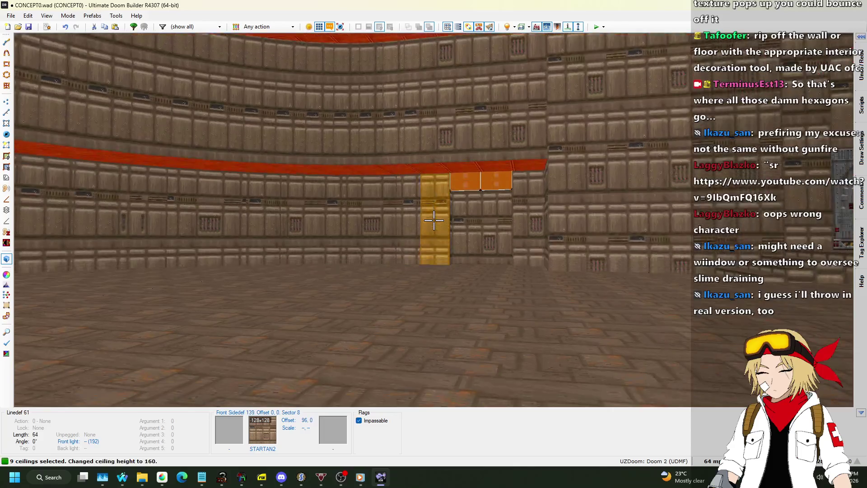
scroll(434, 220, down, 1)
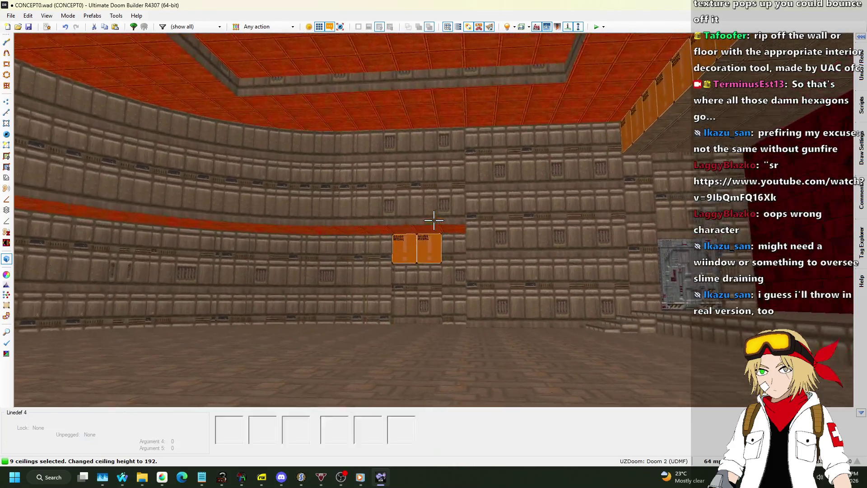
scroll(434, 220, up, 8)
key(Escape)
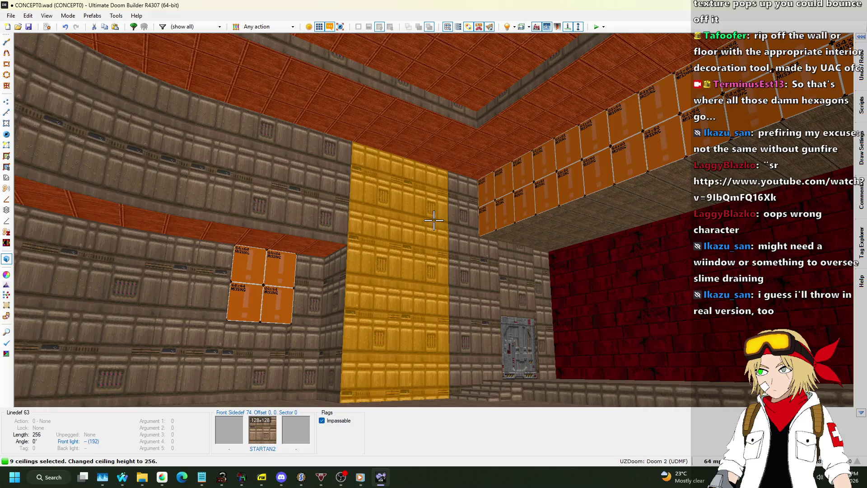
- Paste STARTAN2 onto the missing-texture walls, then save and launch a test run
key(ctrl+v)
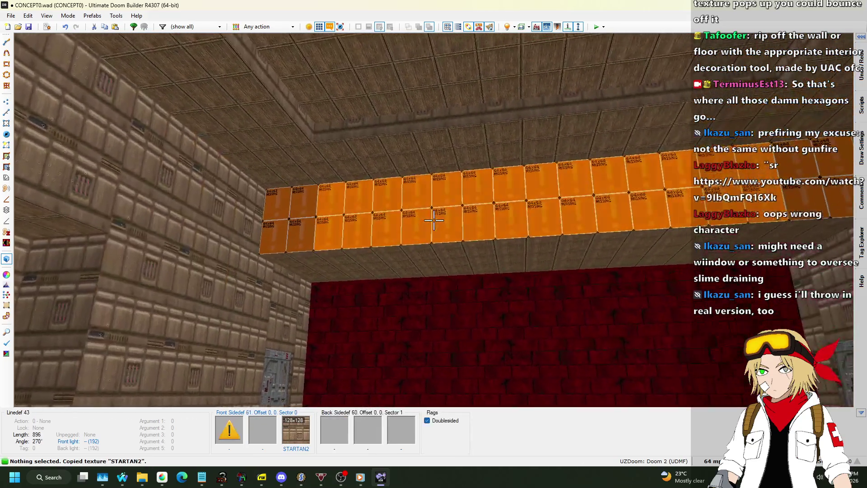
key(ctrl+z)
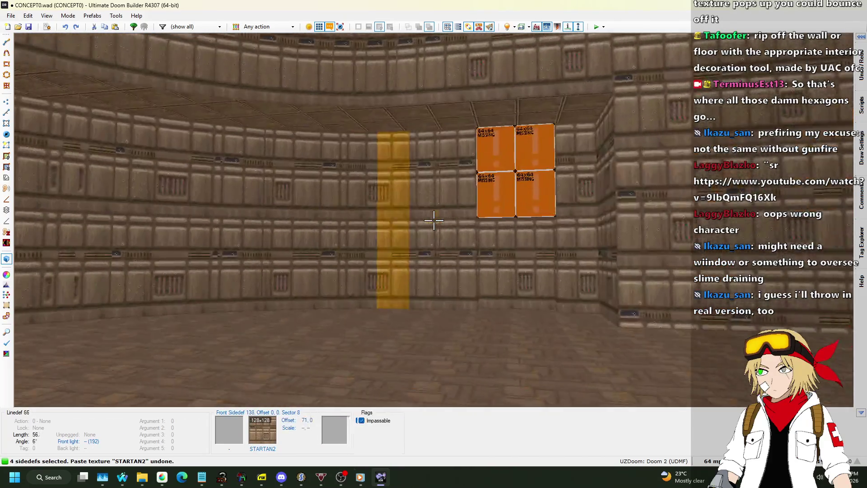
click(433, 220)
key(ctrl+v)
key(q)
key(F9)
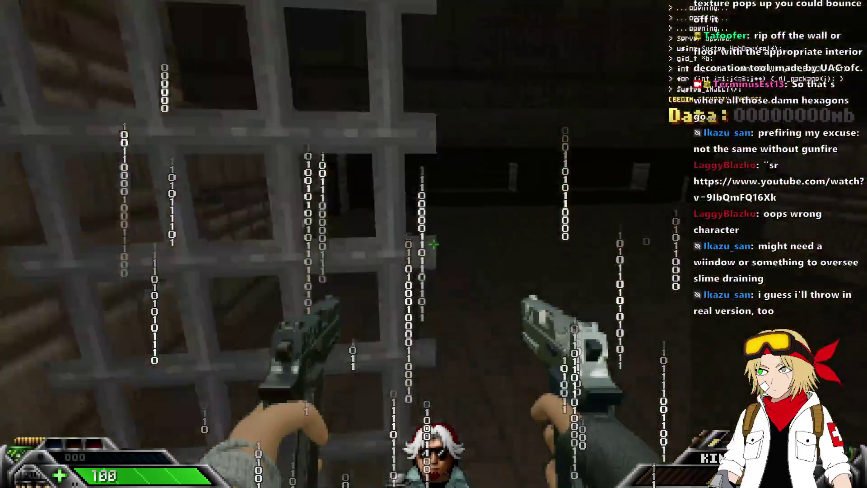
- Walk past the lit panel, down the long corridor into the room, then quit UZDoom
key(w)
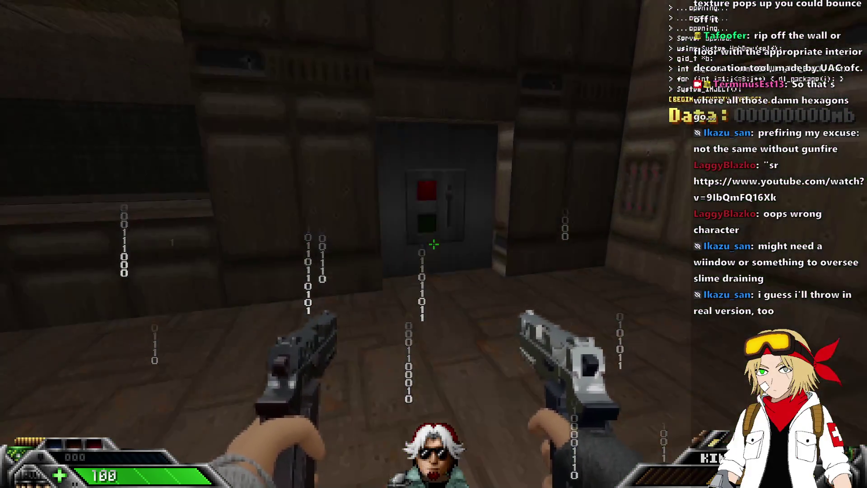
key(w)
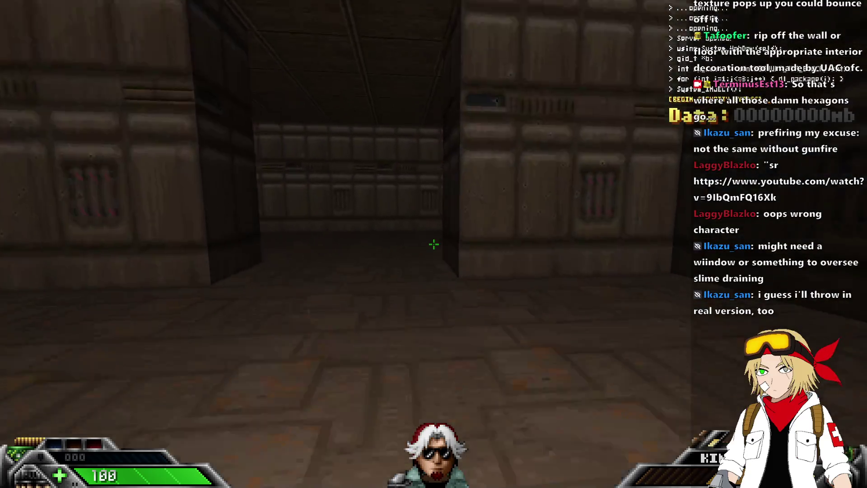
key(w)
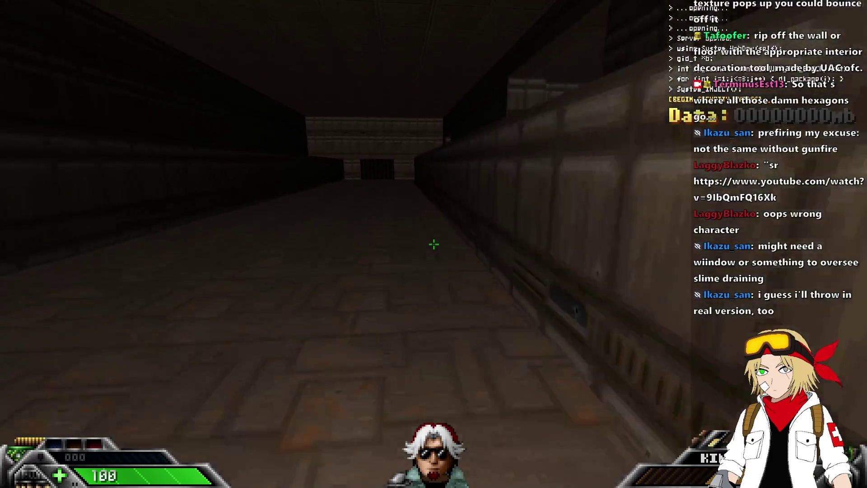
key(w)
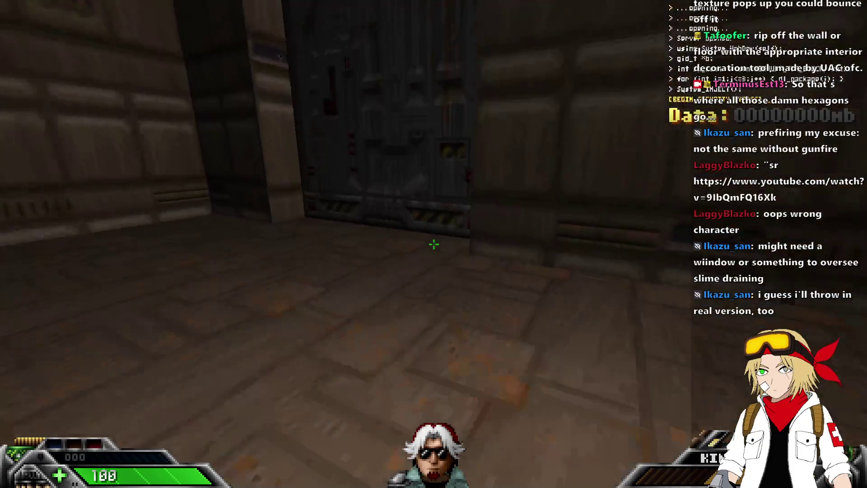
key(w)
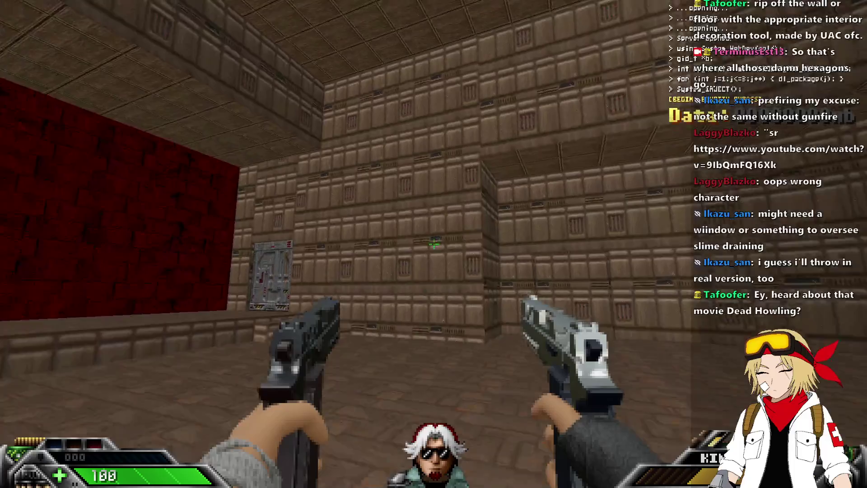
key(alt+F4)
- Lower sector 8's curved-strip ceiling from 256 to 192 and save CONCEPT0.wad
key(q)
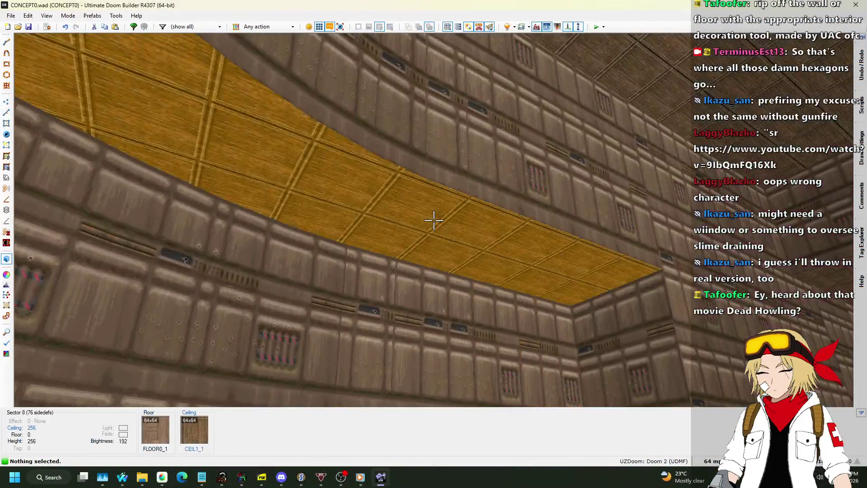
click(434, 221)
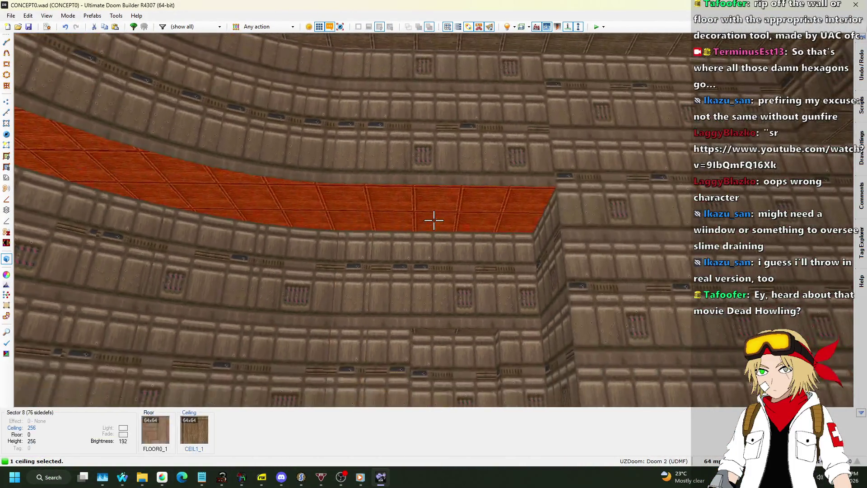
scroll(434, 220, down, 3)
scroll(434, 220, down, 4)
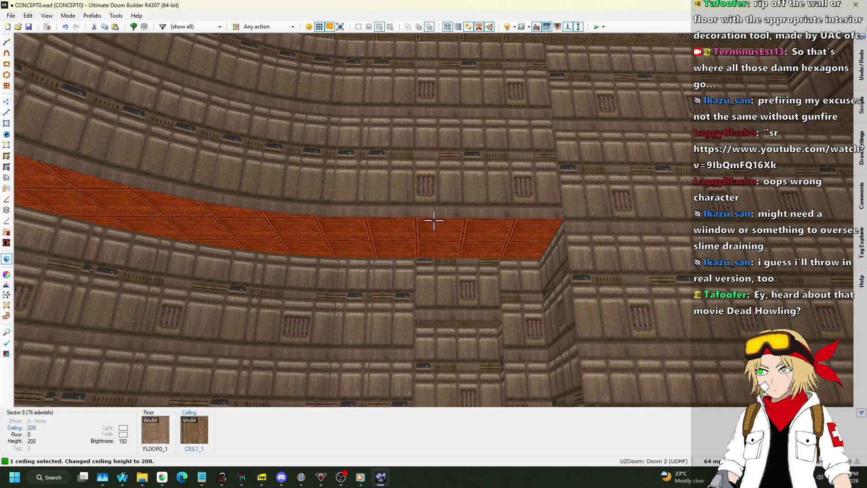
key(c)
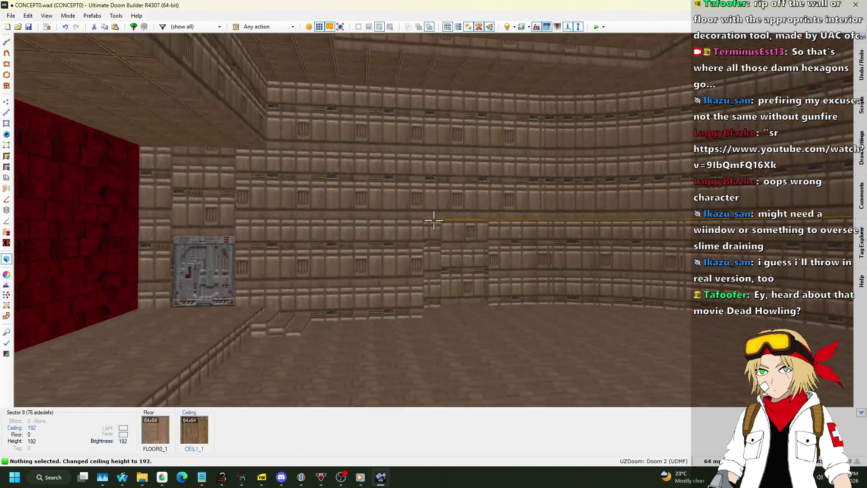
key(q)
key(ctrl+s)
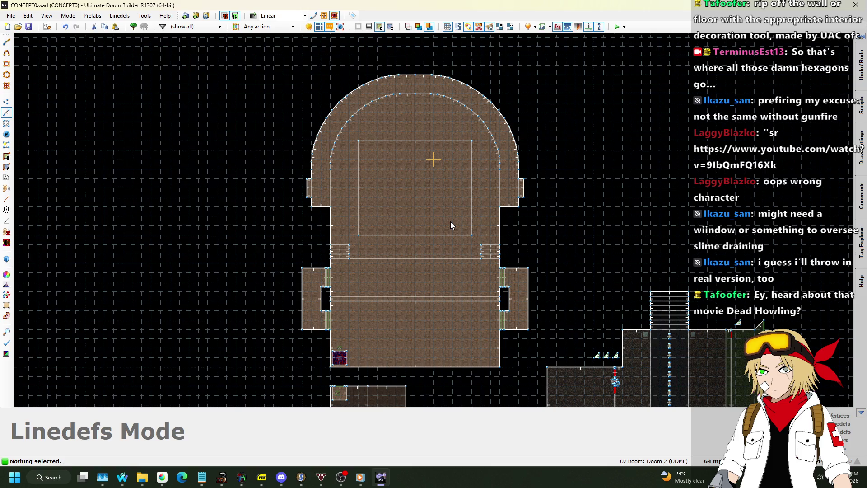
scroll(419, 63, up, 3)
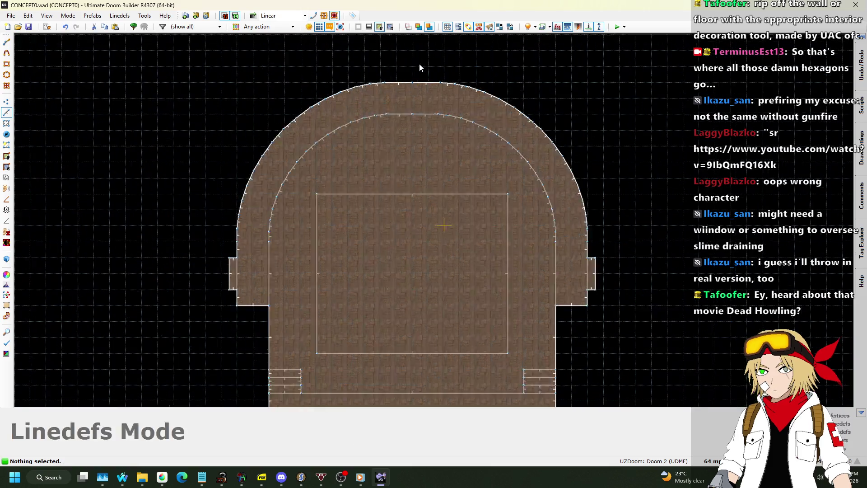
scroll(419, 64, up, 3)
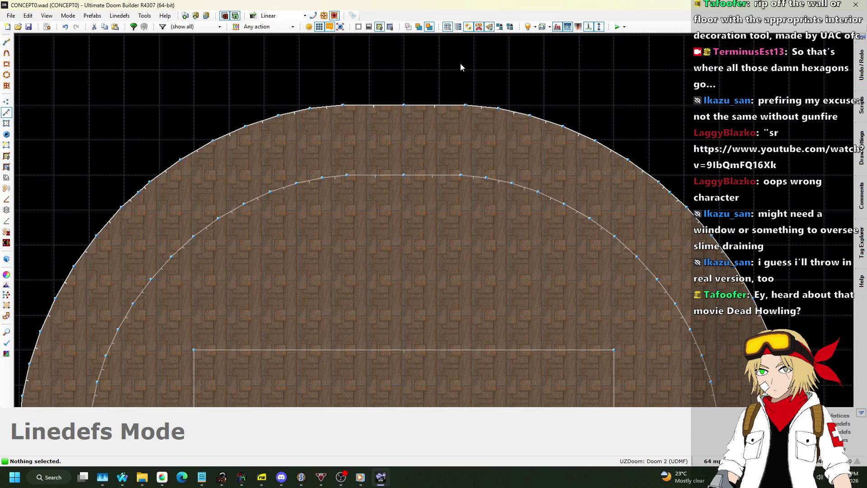
scroll(459, 65, down, 4)
scroll(327, 270, up, 2)
key(l)
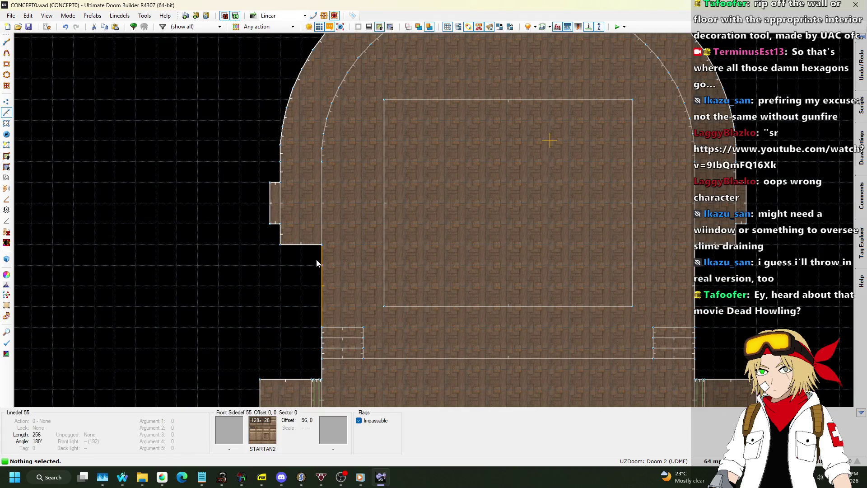
scroll(317, 253, down, 1)
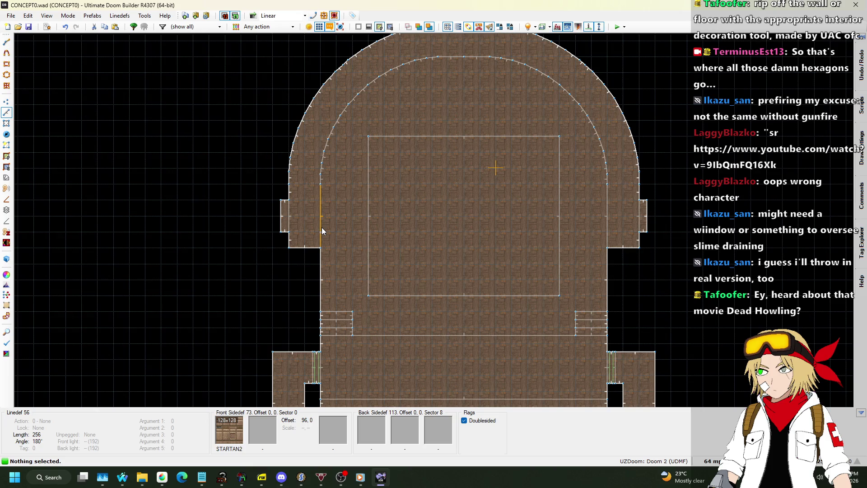
scroll(325, 219, down, 1)
key(l)
scroll(444, 59, up, 3)
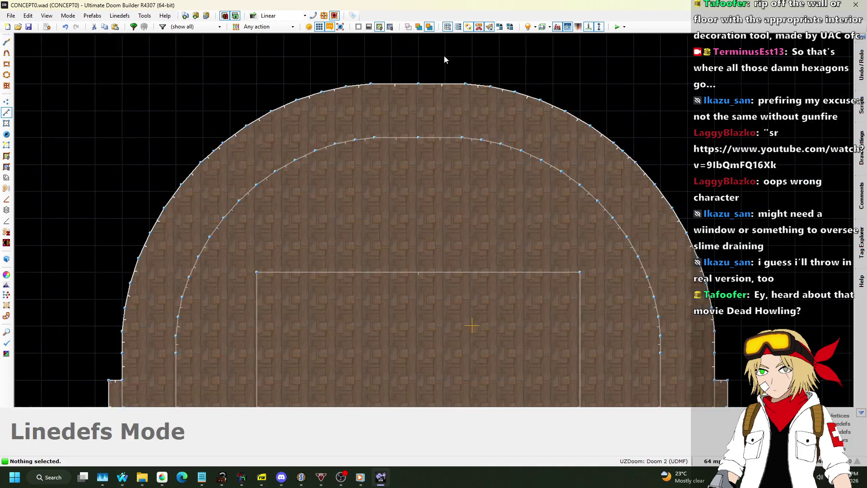
scroll(441, 58, down, 2)
scroll(442, 66, up, 3)
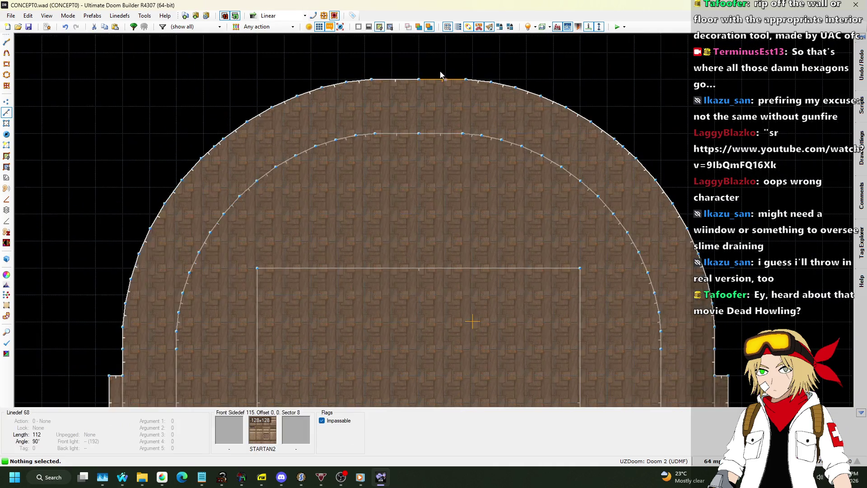
key(l)
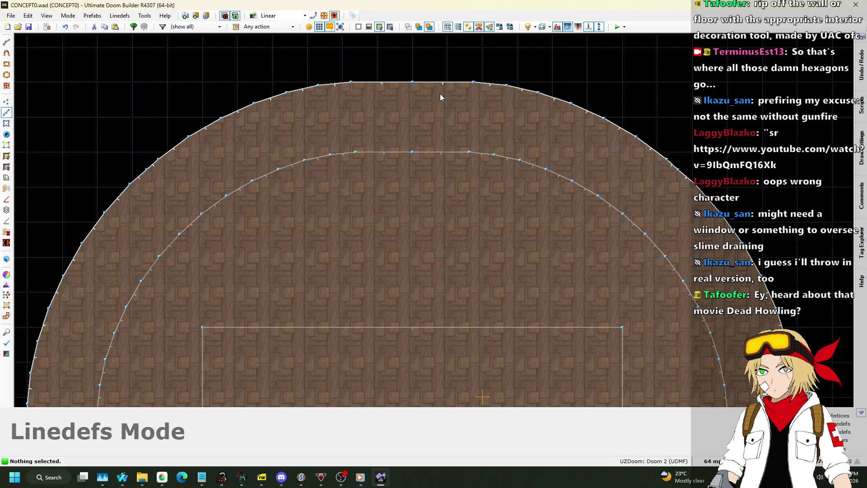
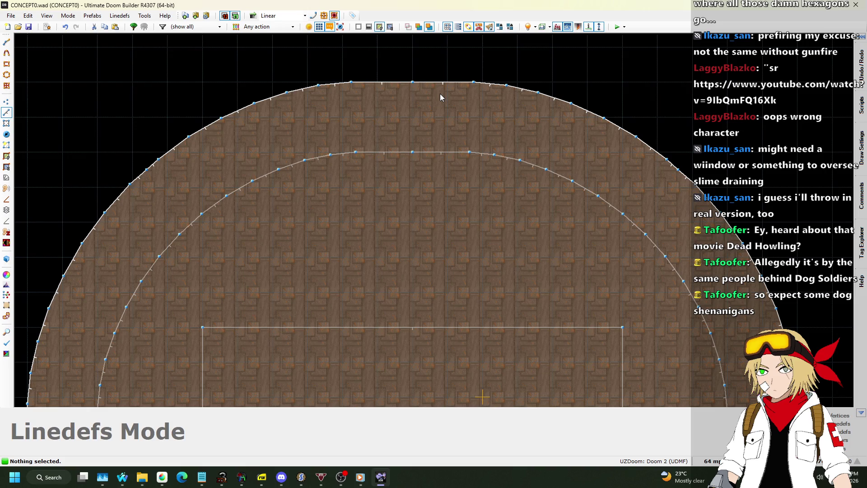
- Draw a 128×256 rectangular alcove sector on the left side of the arched room
scroll(447, 101, down, 10)
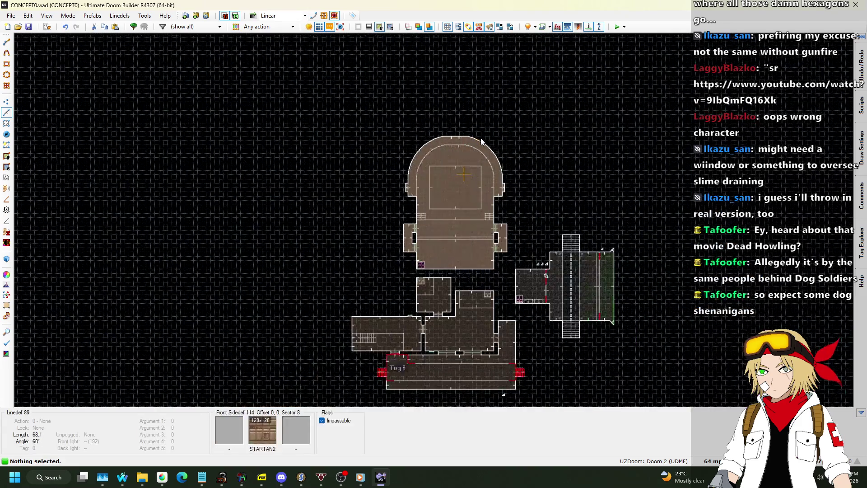
scroll(504, 332, up, 6)
scroll(521, 147, down, 7)
scroll(530, 103, up, 4)
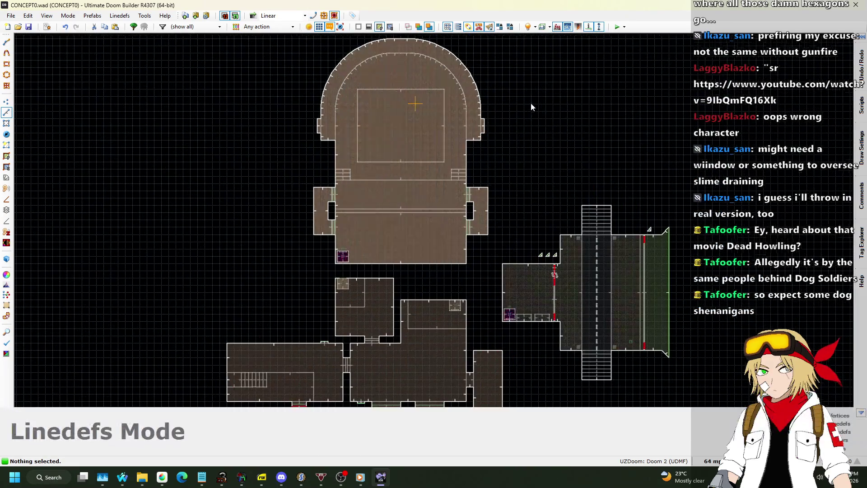
scroll(616, 126, up, 4)
scroll(673, 149, down, 3)
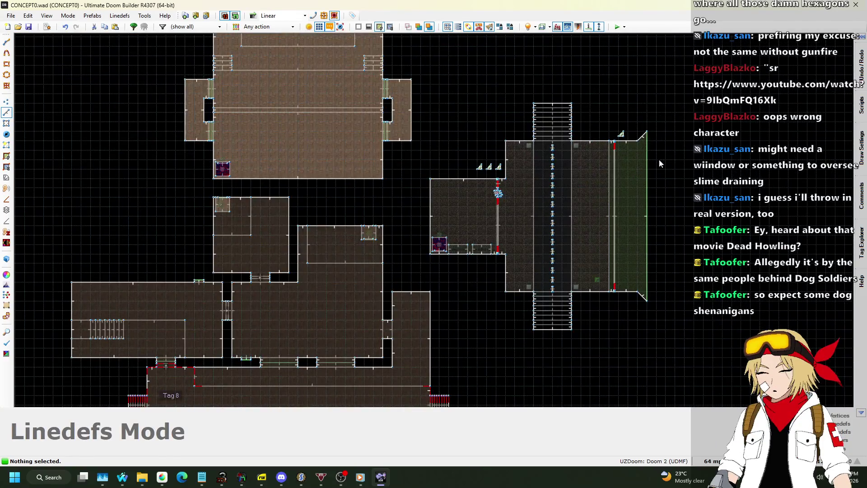
scroll(465, 209, down, 3)
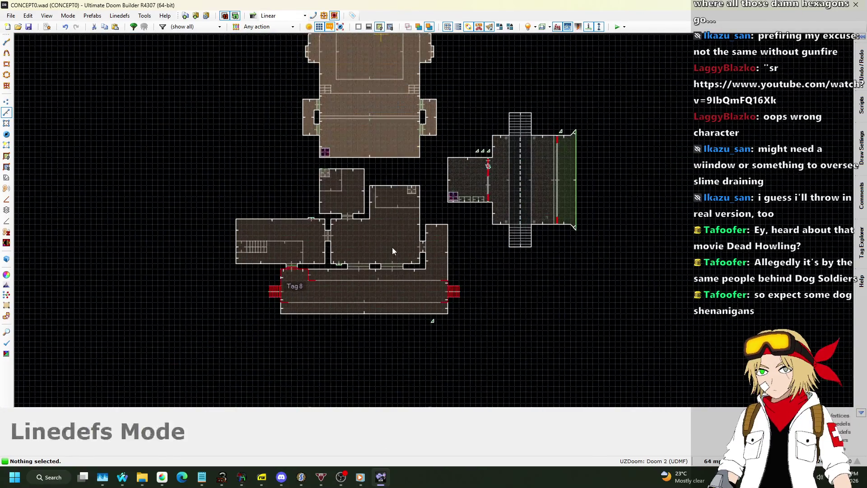
scroll(393, 239, up, 5)
scroll(316, 235, down, 1)
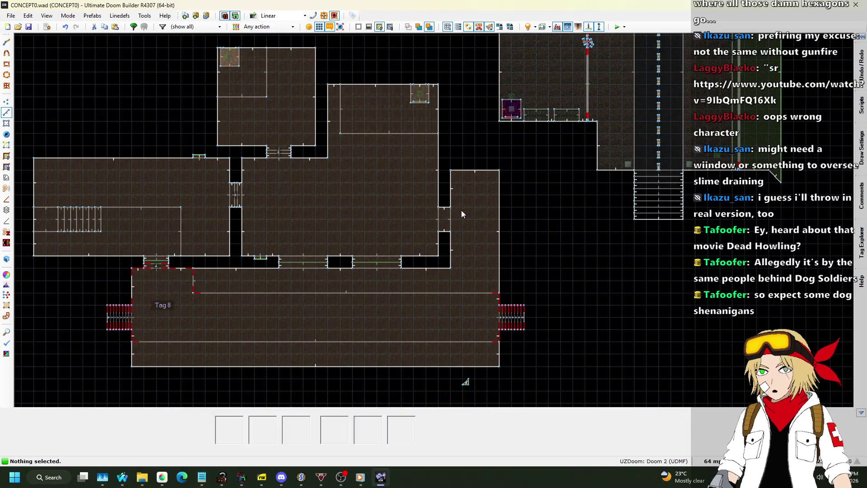
key(l)
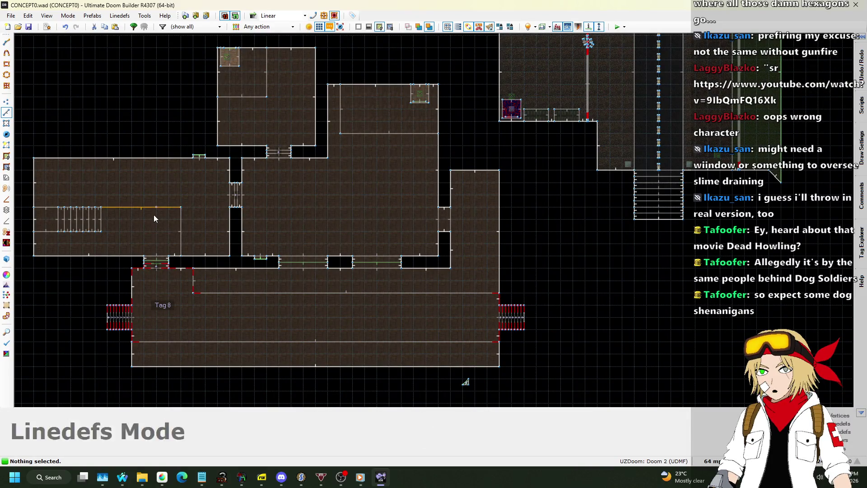
scroll(219, 193, down, 1)
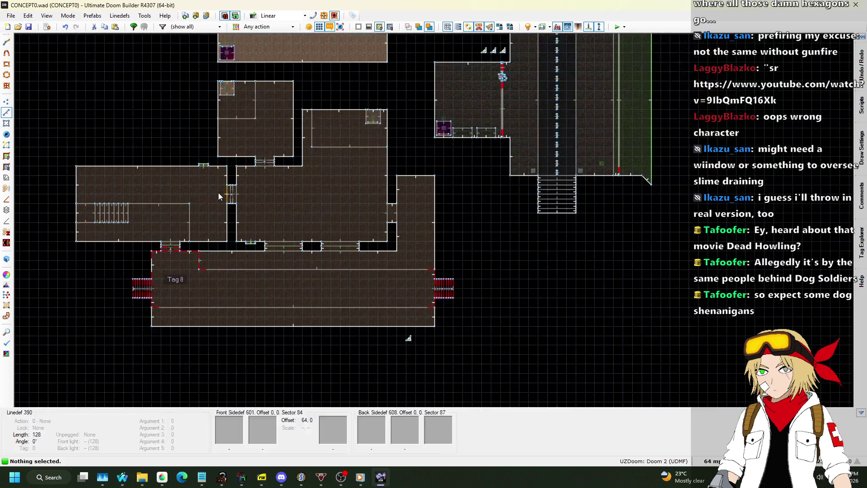
scroll(218, 192, down, 1)
scroll(209, 179, up, 3)
scroll(254, 224, down, 3)
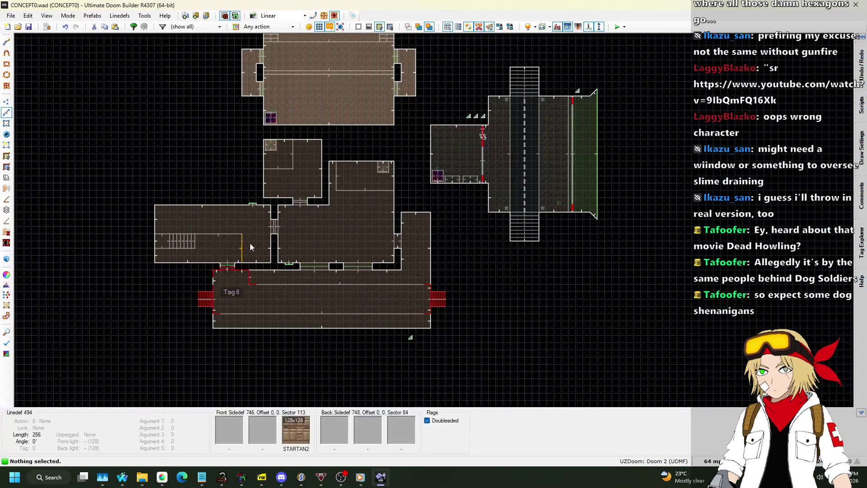
scroll(321, 304, up, 1)
scroll(321, 209, down, 2)
scroll(283, 183, up, 4)
scroll(314, 256, down, 2)
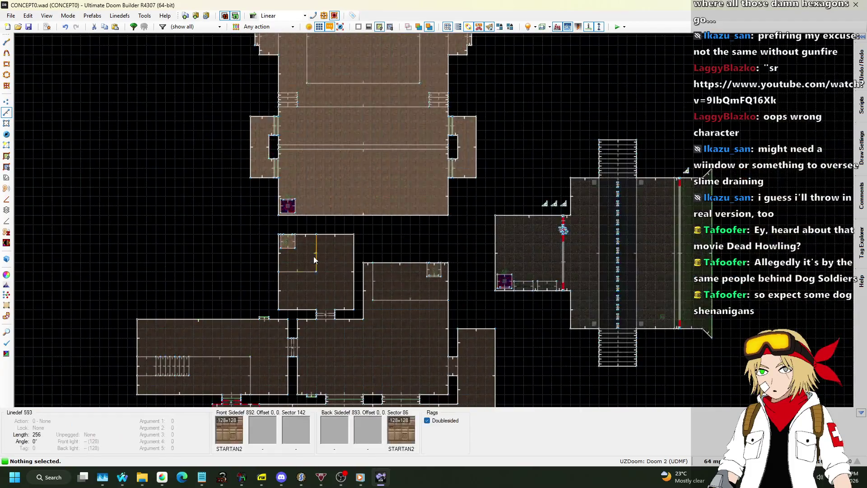
scroll(322, 176, down, 2)
scroll(322, 176, up, 3)
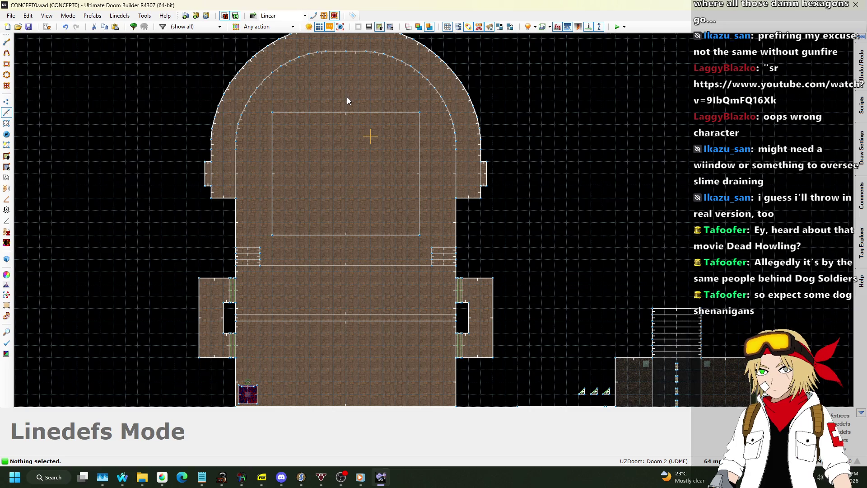
scroll(334, 109, down, 1)
scroll(260, 176, up, 2)
scroll(240, 180, up, 3)
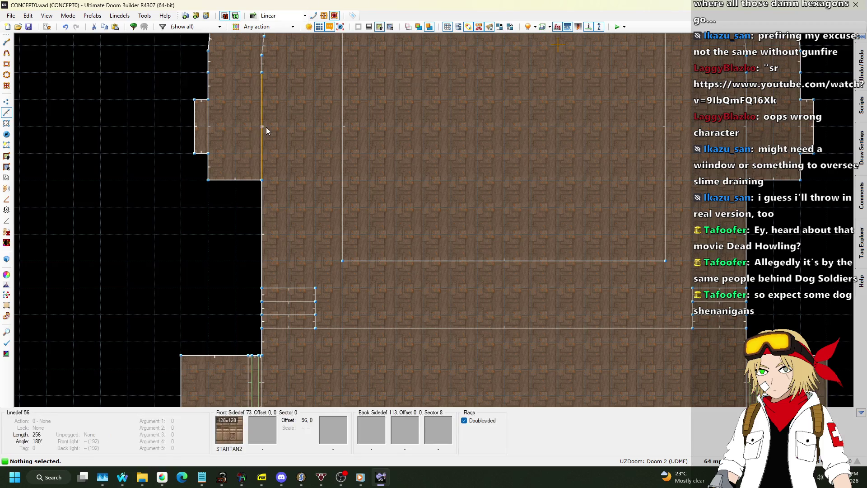
key(space)
click(316, 127)
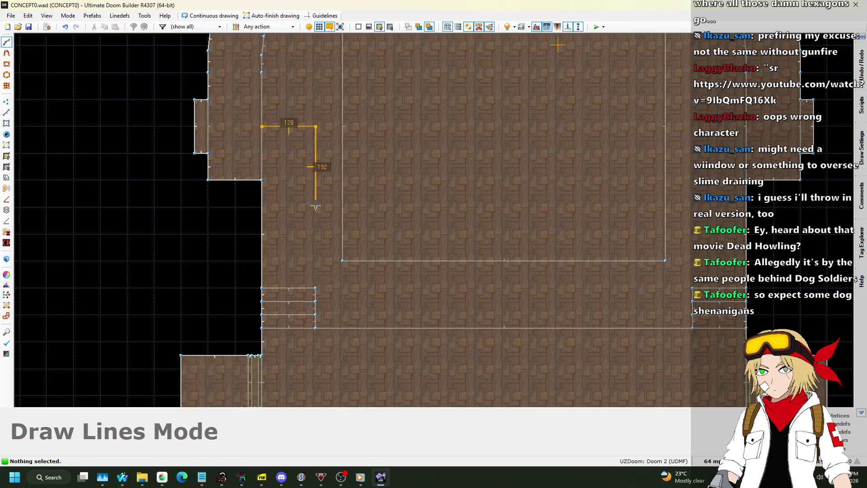
click(316, 233)
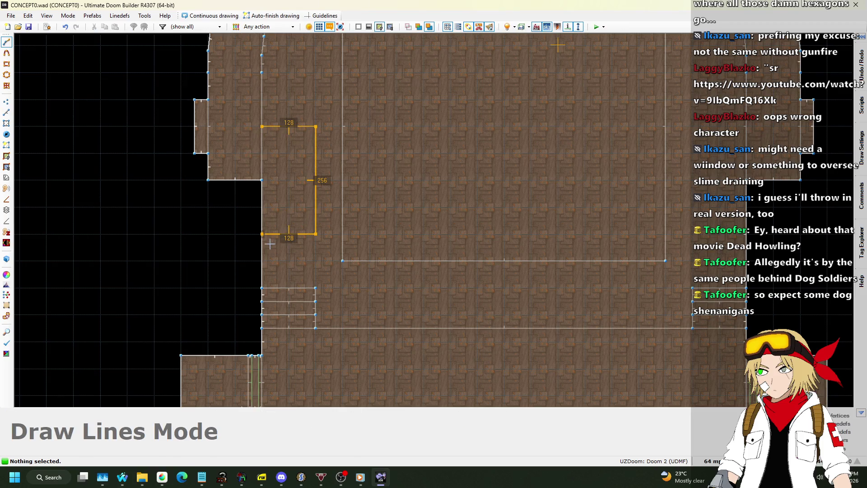
click(262, 127)
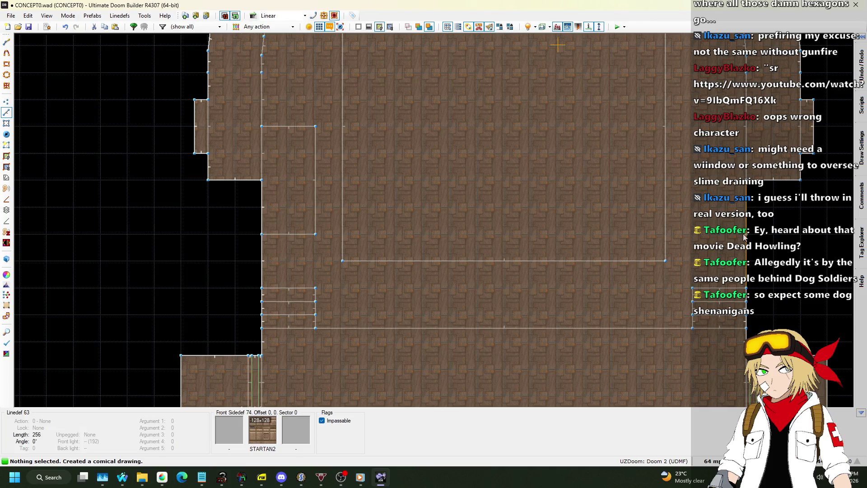
- Draw a second rectangular alcove sector at the top of the arch
key(space)
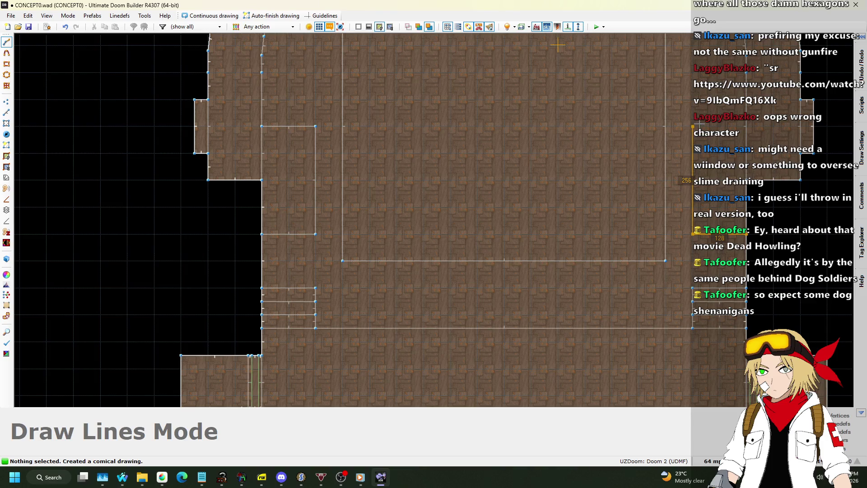
key(Escape)
scroll(618, 276, down, 1)
scroll(615, 274, down, 2)
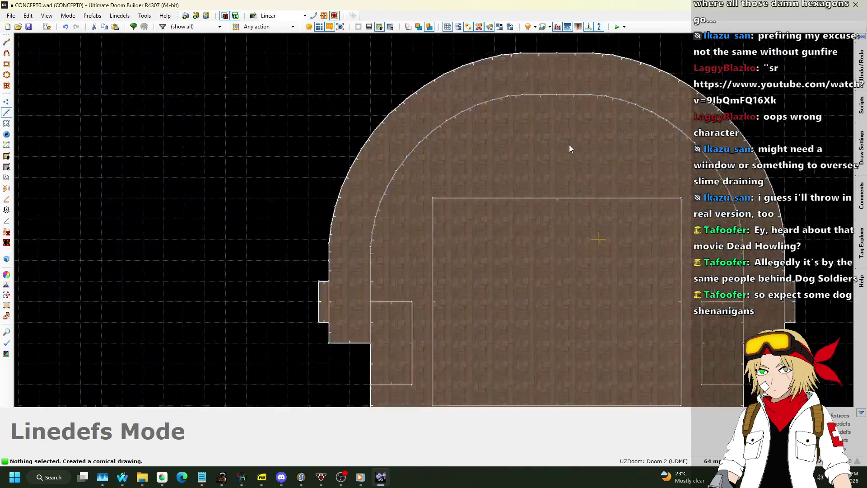
scroll(568, 144, up, 1)
key(space)
click(580, 187)
click(526, 187)
click(526, 80)
click(580, 80)
scroll(506, 167, down, 2)
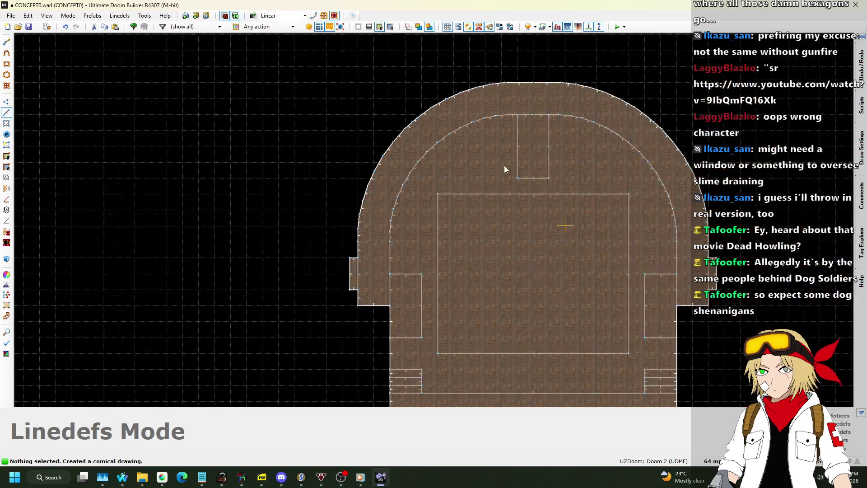
- Select the left and top alcove sectors and give them new tag 12, then return to Linedefs mode
click(6, 122)
click(424, 270)
click(527, 158)
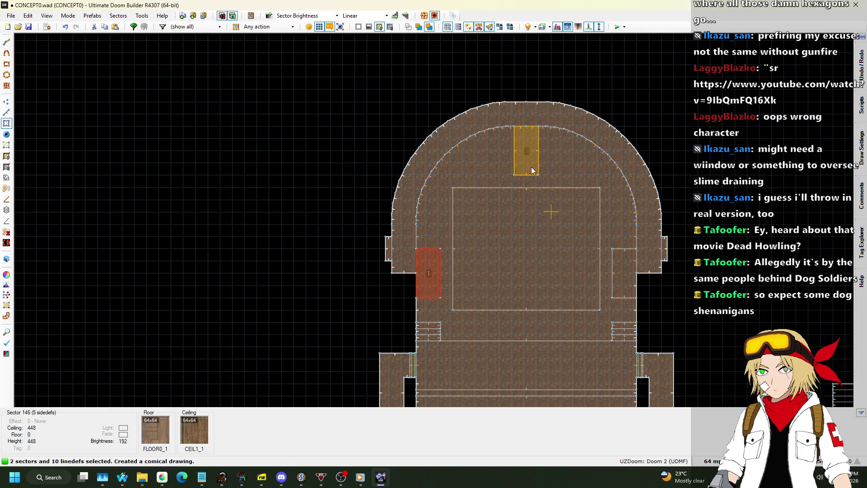
right_click(567, 334)
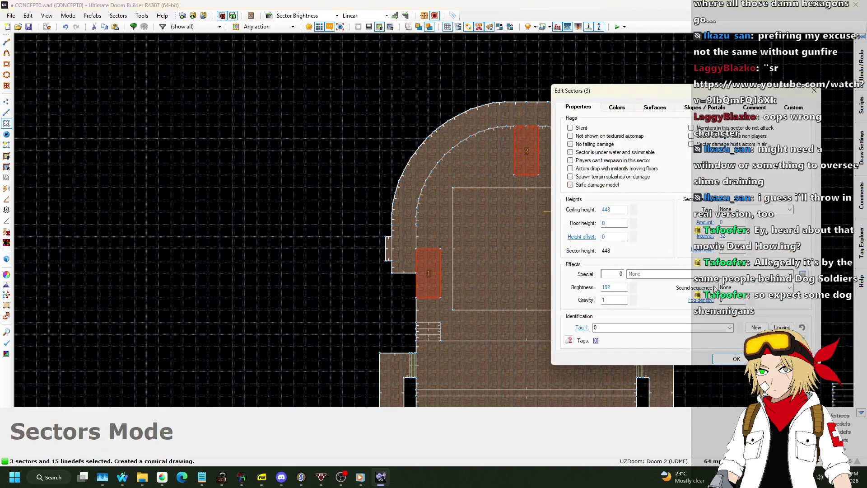
click(756, 327)
click(736, 359)
scroll(467, 120, down, 3)
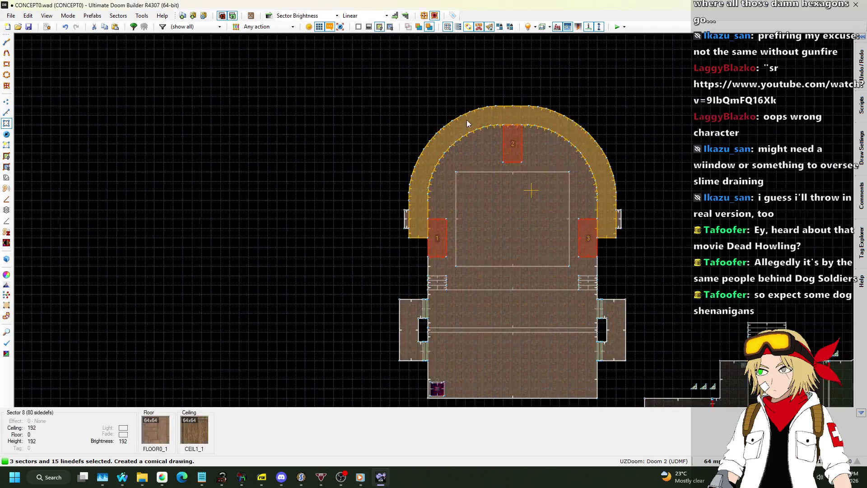
scroll(622, 249, up, 2)
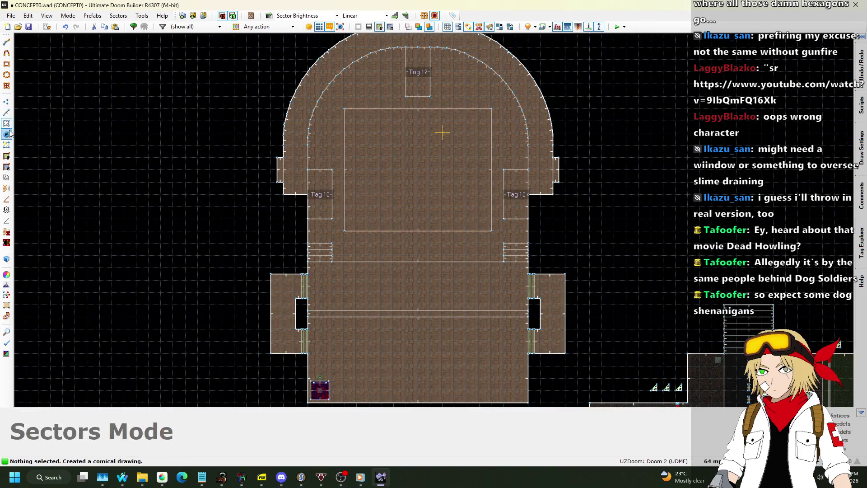
click(8, 116)
scroll(514, 301, down, 3)
scroll(410, 260, up, 5)
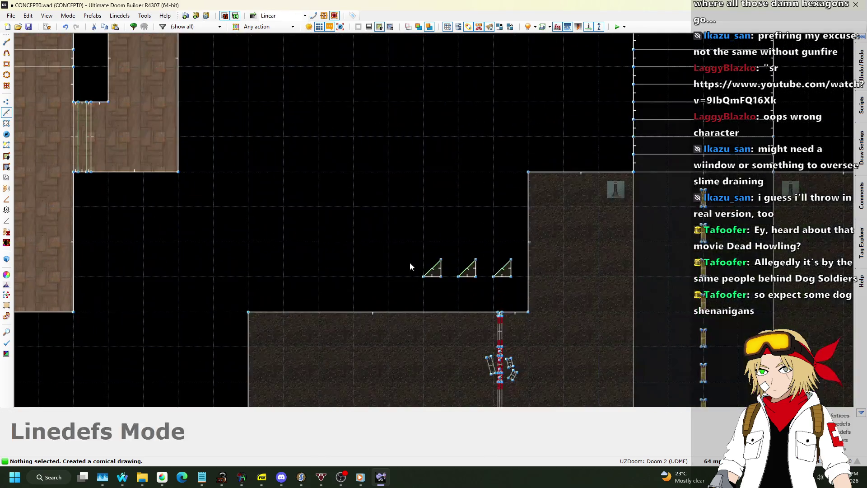
- Copy one 3D-floor triangle's three lines and paste it beside the arched room
scroll(430, 278, up, 2)
drag(402, 283, 458, 234)
key(ctrl+c)
scroll(443, 271, down, 5)
scroll(374, 189, up, 6)
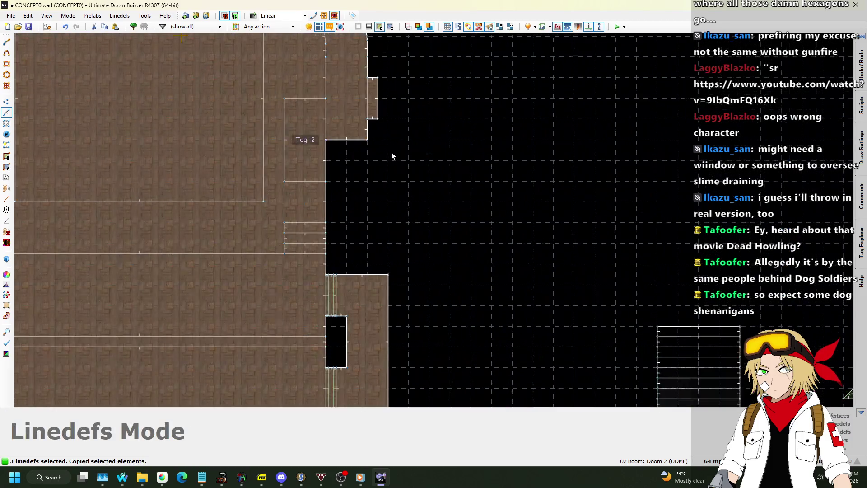
key(ctrl+v)
key(Return)
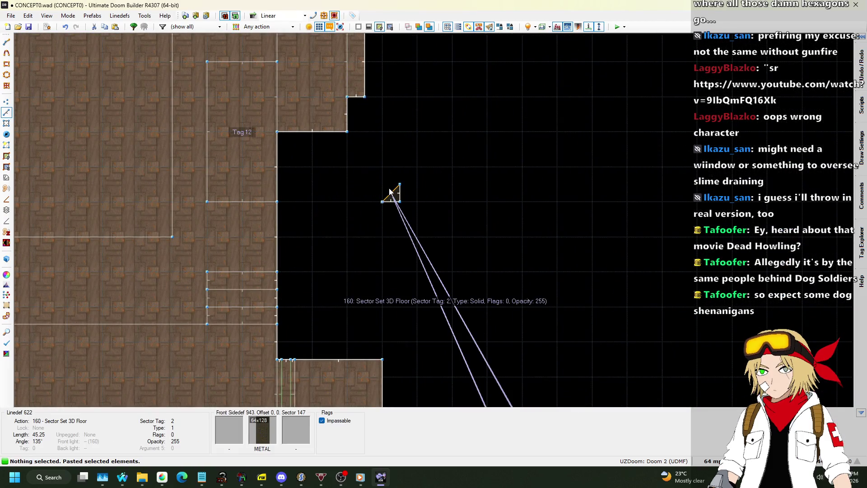
- Set the pasted triangle line's sector tag to 12
right_click(397, 190)
click(625, 207)
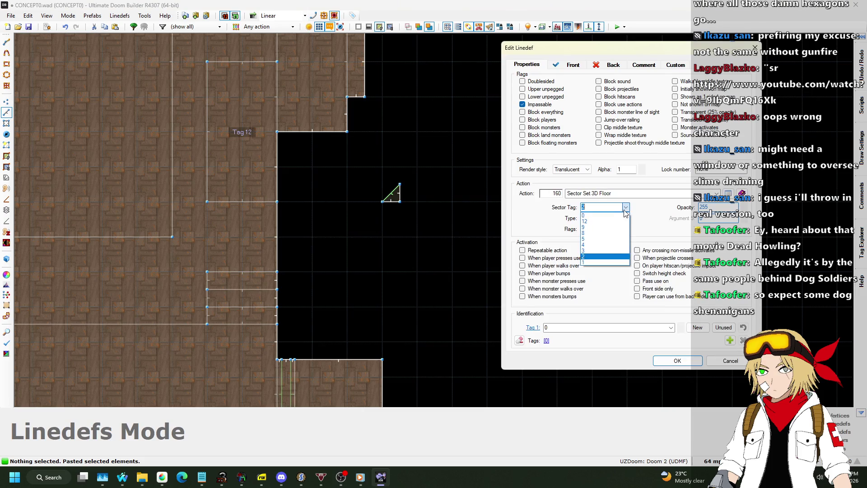
click(598, 216)
click(677, 360)
- Preview the alcove 3D-floor ledges in 3D and raise the selected ceiling to 224
key(w)
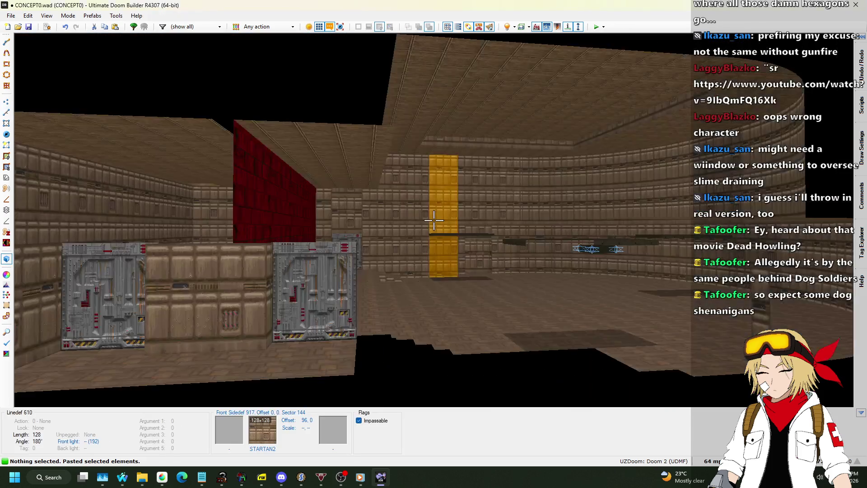
key(w)
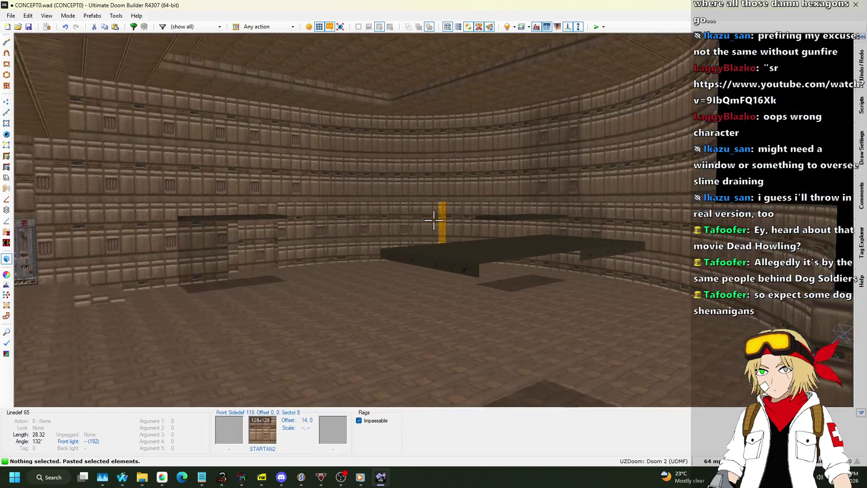
key(s)
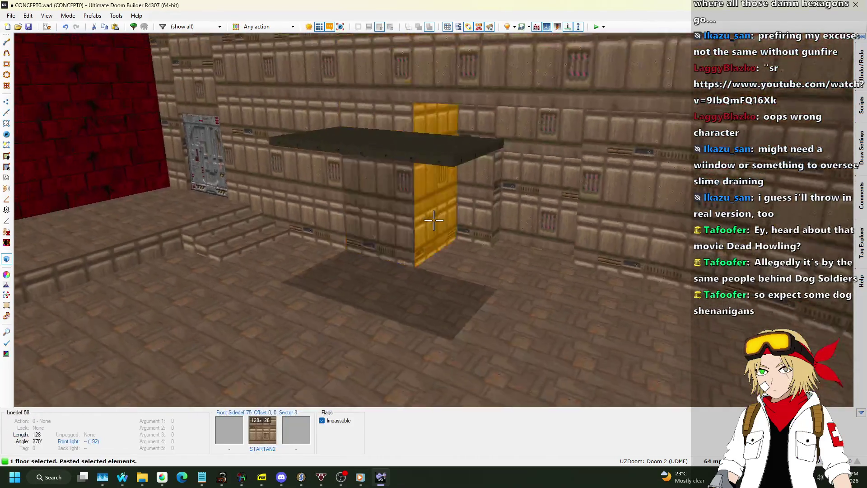
click(434, 220)
click(433, 220)
scroll(434, 220, up, 3)
key(w)
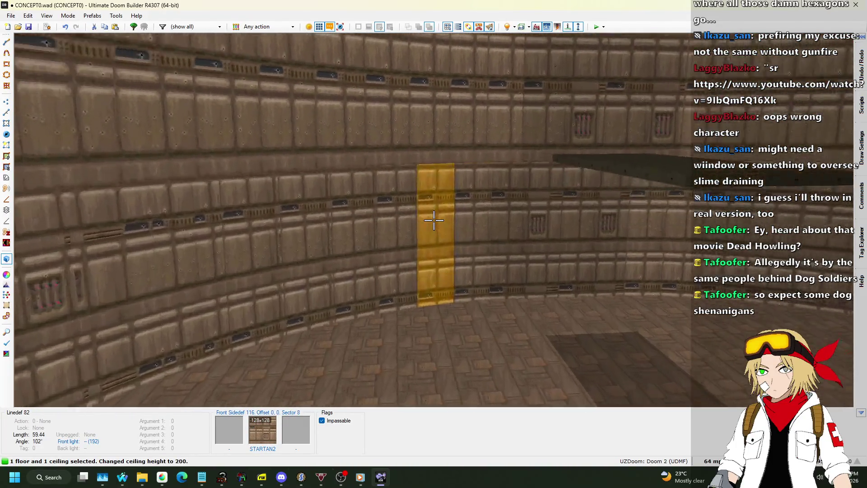
scroll(434, 220, up, 3)
key(s)
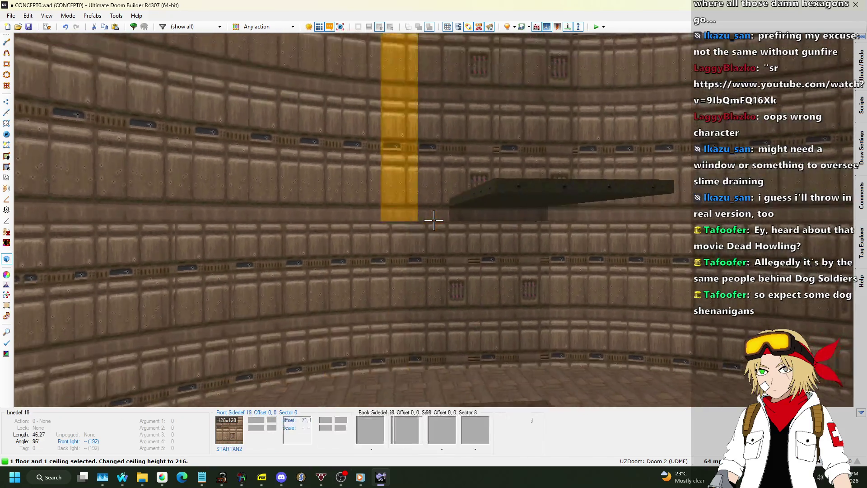
scroll(434, 220, up, 2)
key(w)
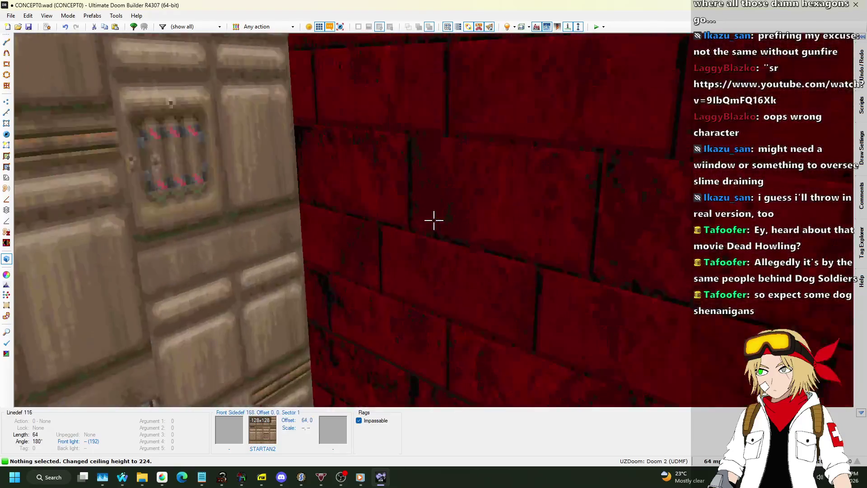
- Lower the brightness of the small triangular sector in its sector properties
key(q)
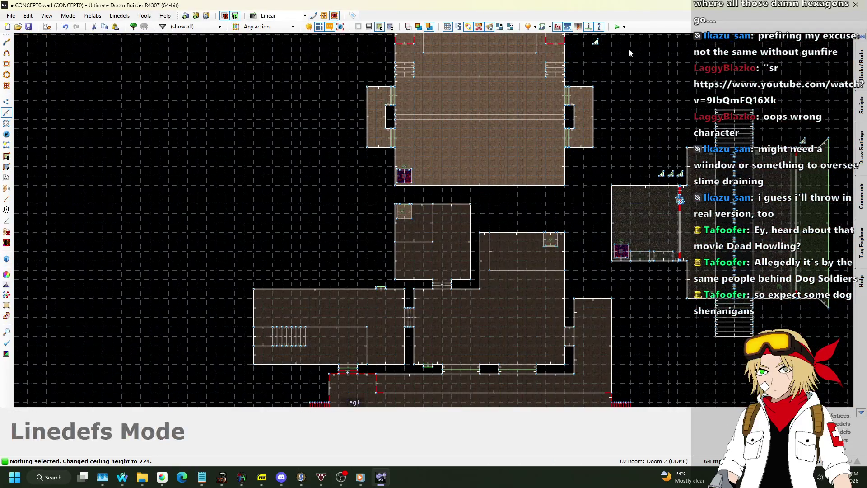
scroll(636, 56, up, 5)
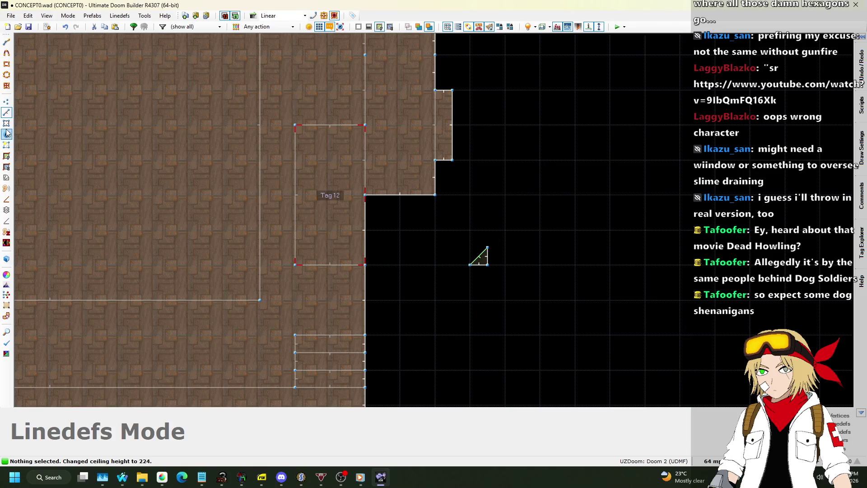
right_click(484, 262)
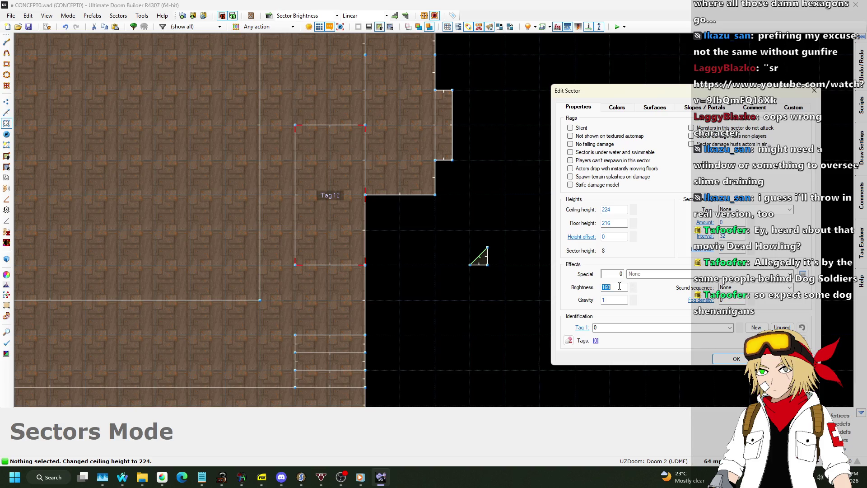
key(Return)
- Look around the room in 3D and save the map as CONCEPT0.wad
key(w)
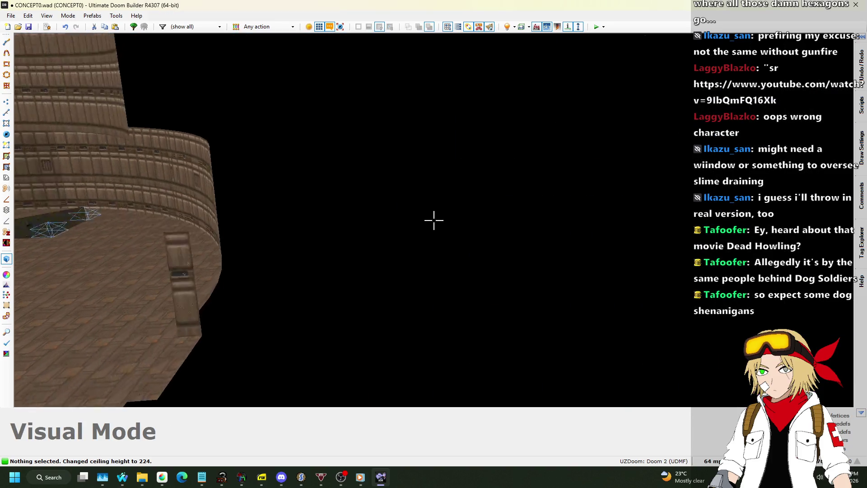
key(w)
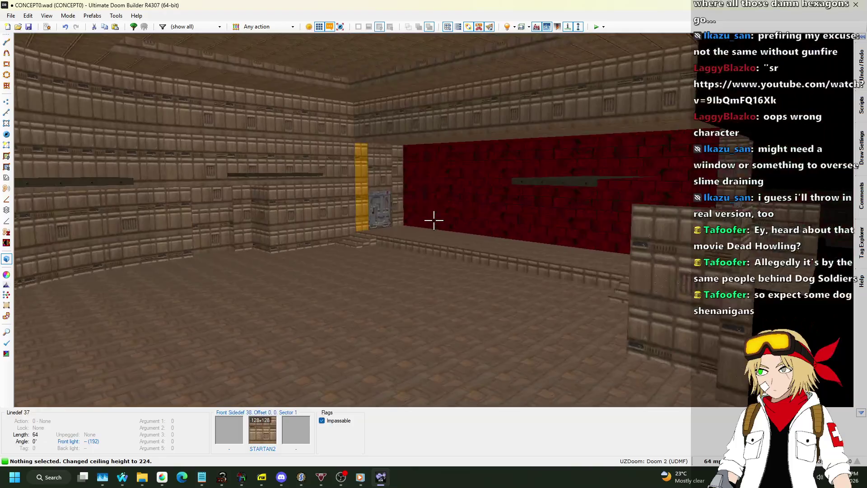
key(w)
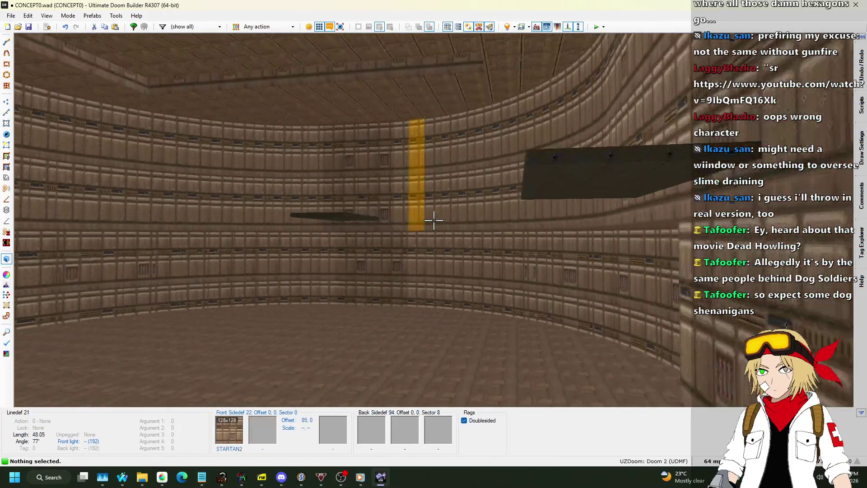
key(ctrl+s)
key(w)
scroll(435, 216, down, 4)
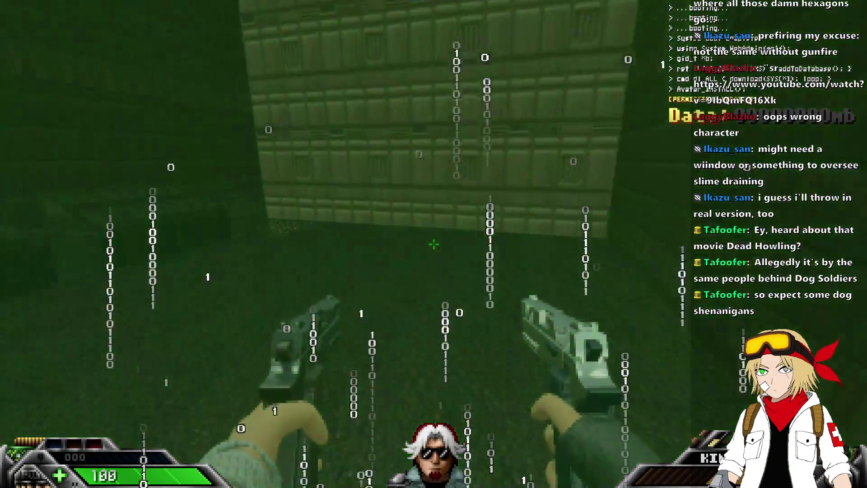
- Test-play in GZDoom with idclip, walking through the arched room, then quit the game
text(idclipidclip)
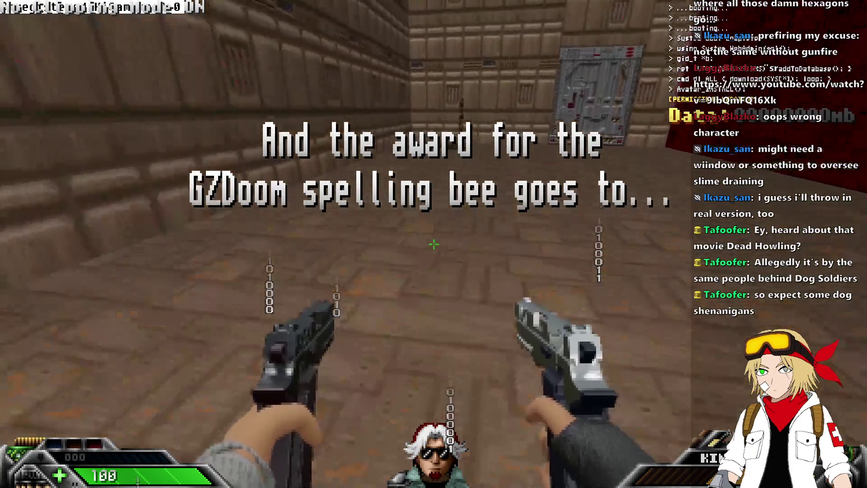
text(idclipw)
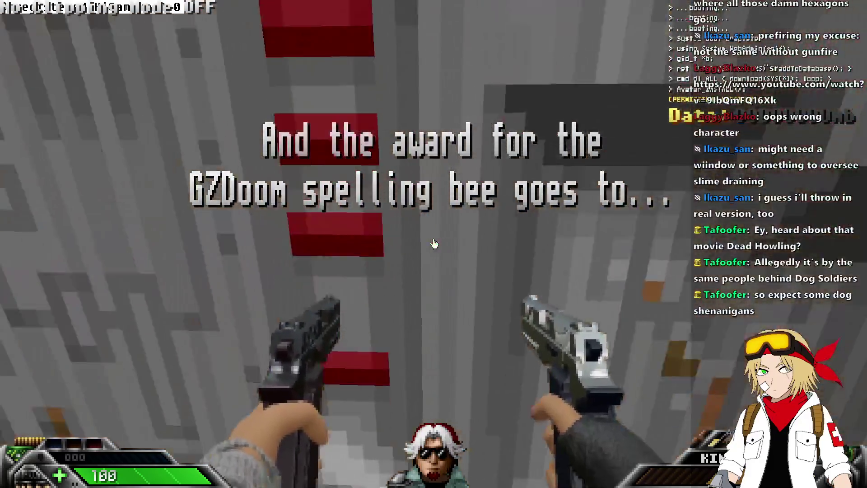
text(w)
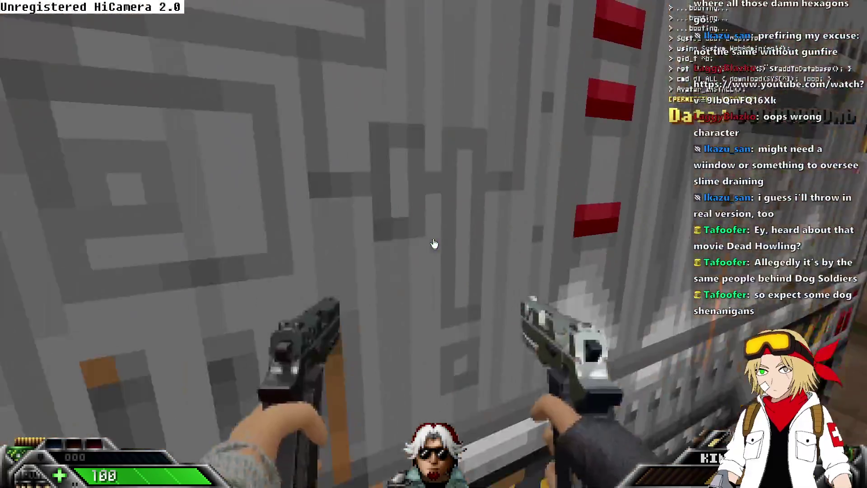
text(w)
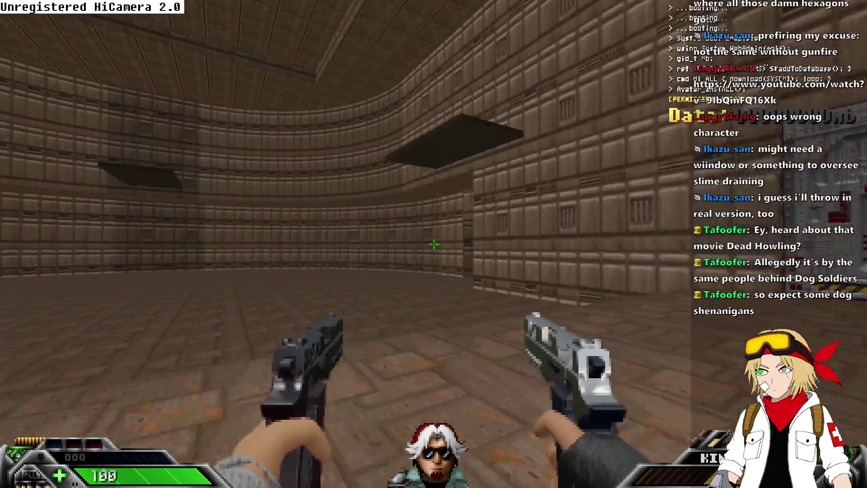
text(w)
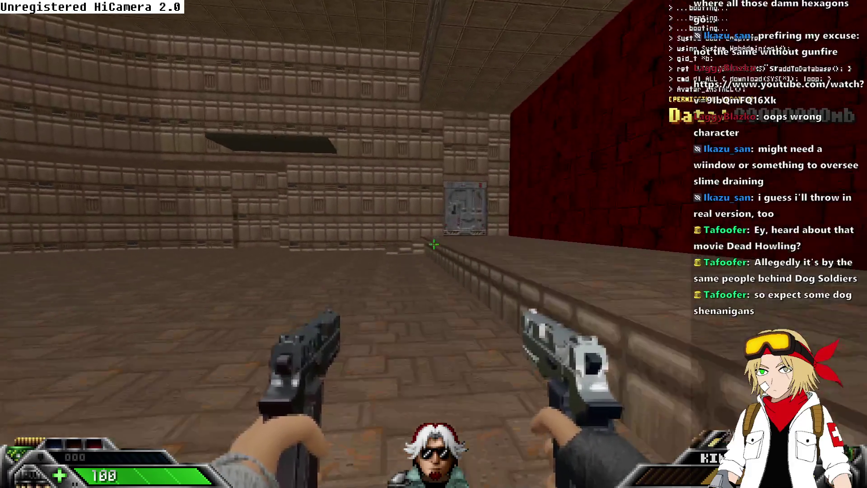
text(w)
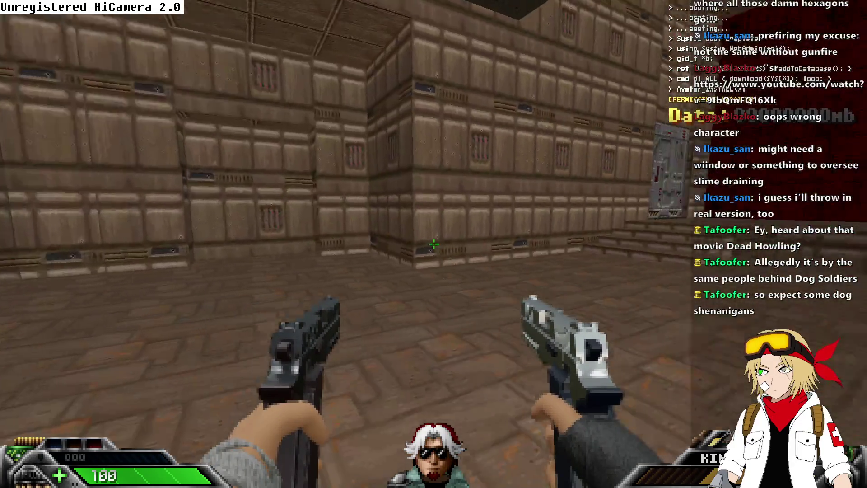
text(w)
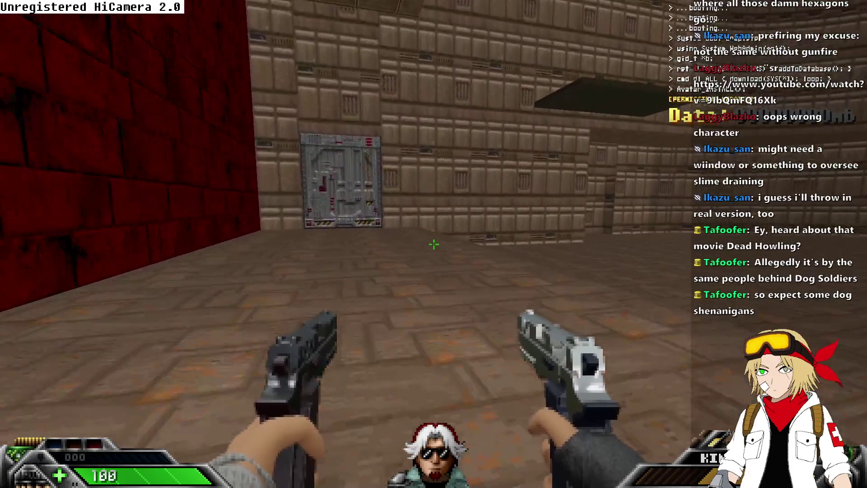
text(w)
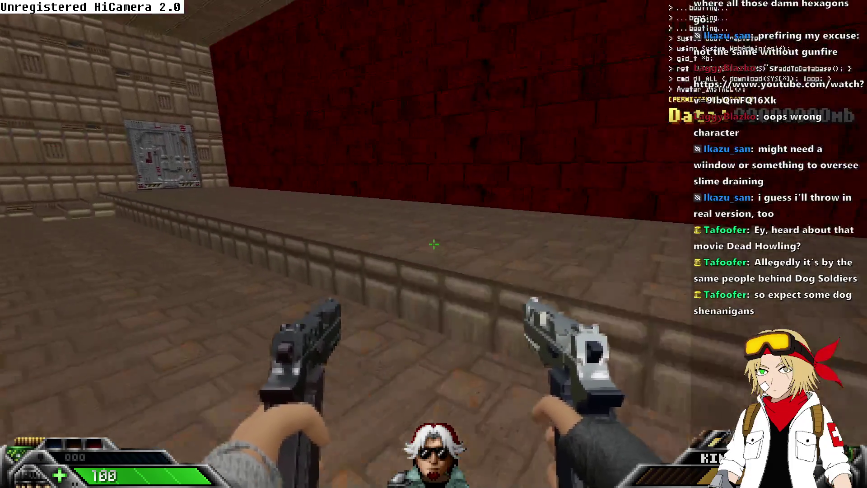
text(w)
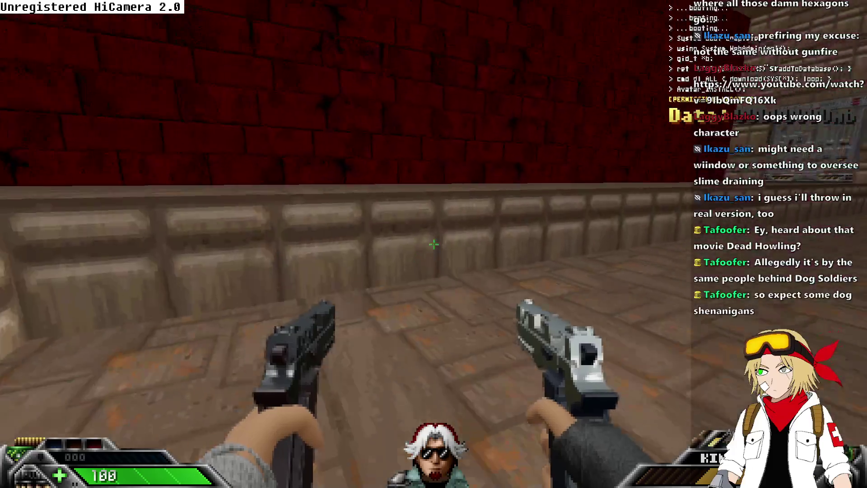
text(w)
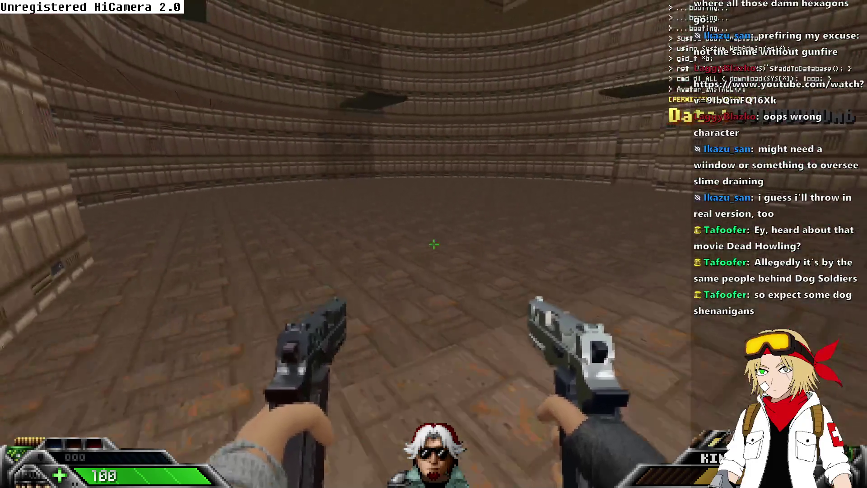
text(w)
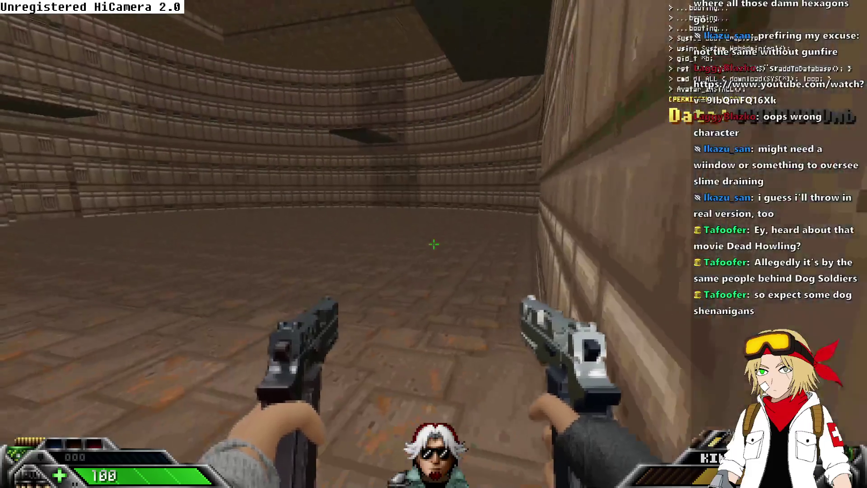
key(alt+F4)
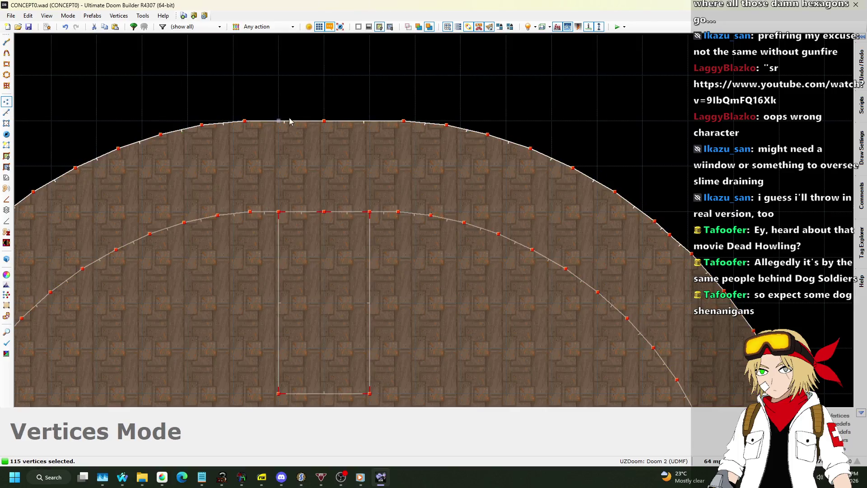
- Undo and redo the last move of the room's vertices to check it
scroll(319, 107, down, 1)
scroll(317, 74, down, 3)
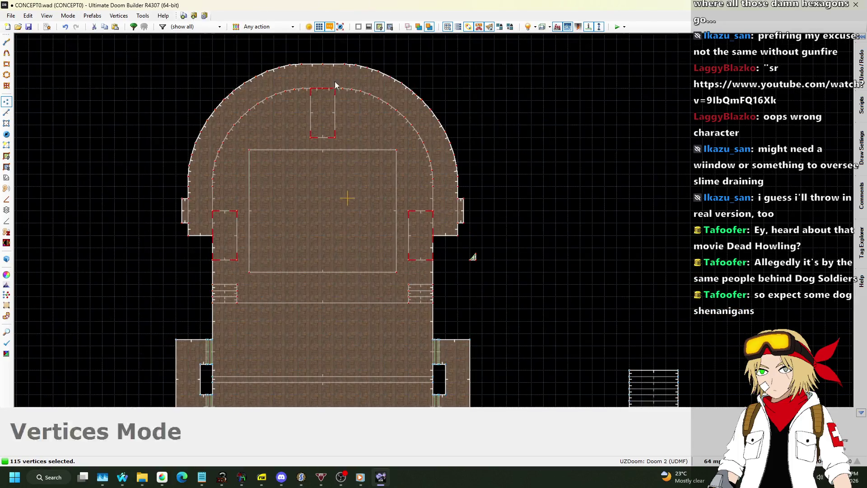
scroll(337, 145, down, 1)
key(ctrl+z)
key(ctrl+y)
scroll(361, 281, up, 5)
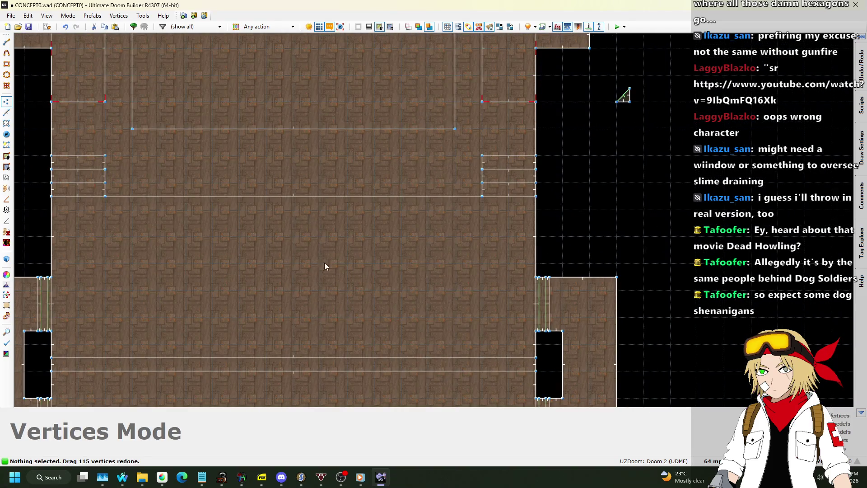
scroll(382, 172, down, 1)
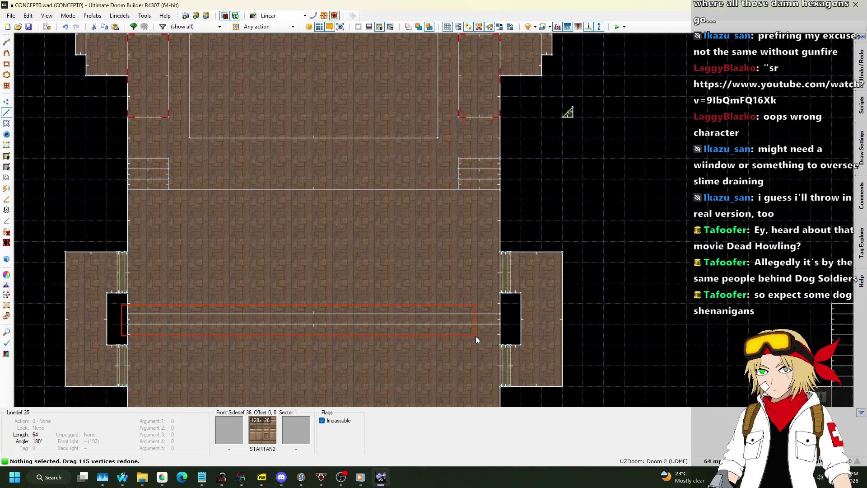
- Paste a copy of the thin strip's four linedefs just below the steps, then switch to Sectors mode
drag(509, 331, 510, 331)
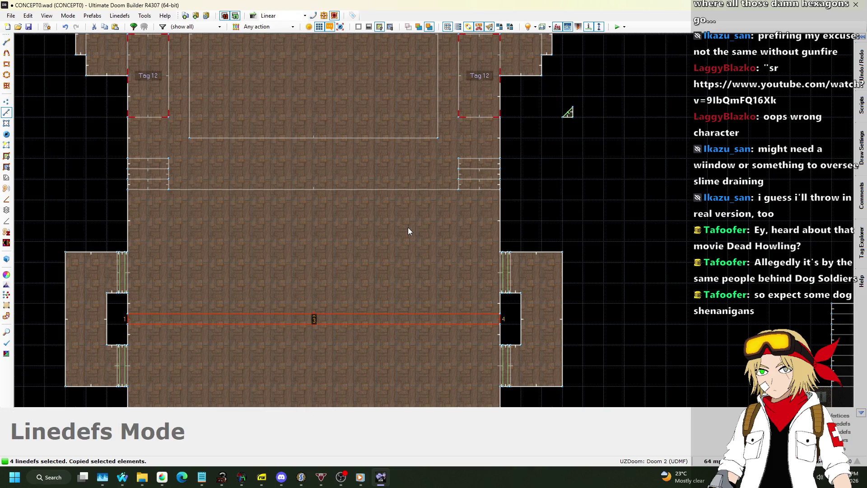
key(ctrl+v)
drag(271, 244, 167, 229)
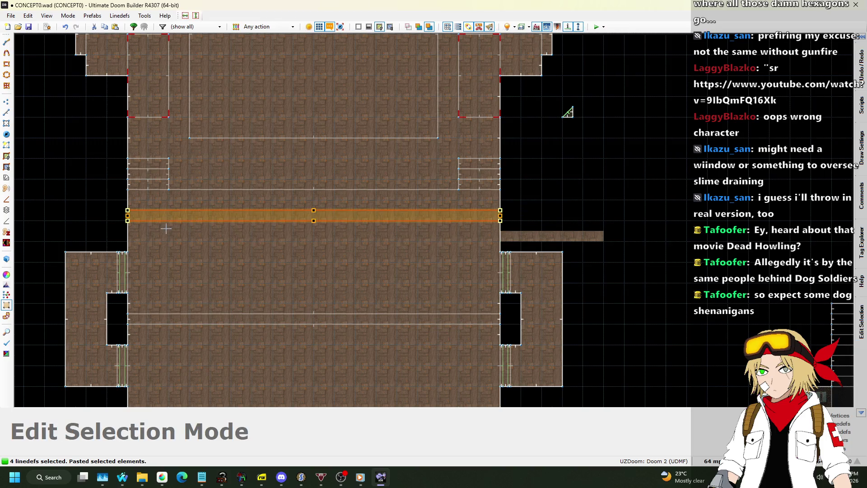
key(Return)
scroll(410, 216, down, 2)
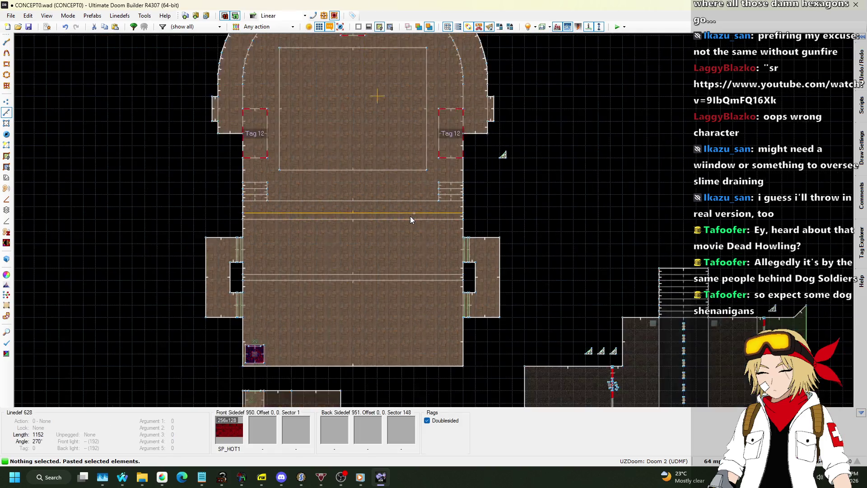
scroll(396, 246, up, 3)
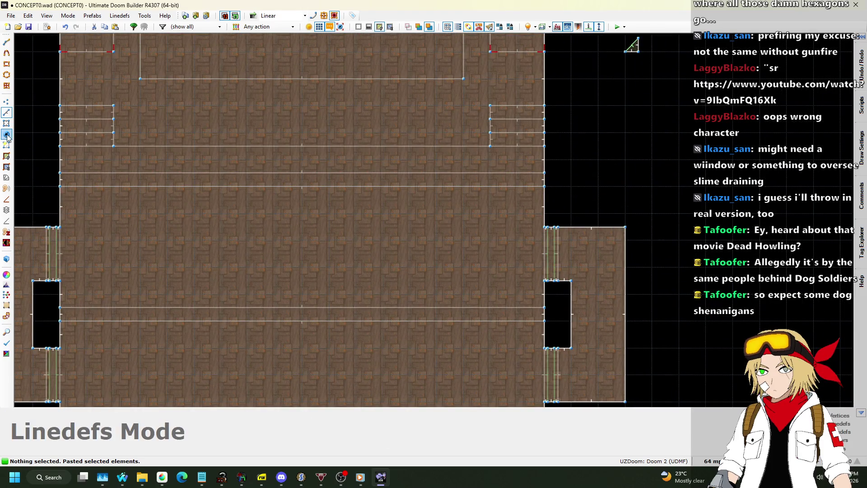
key(s)
scroll(345, 208, down, 4)
scroll(362, 244, up, 2)
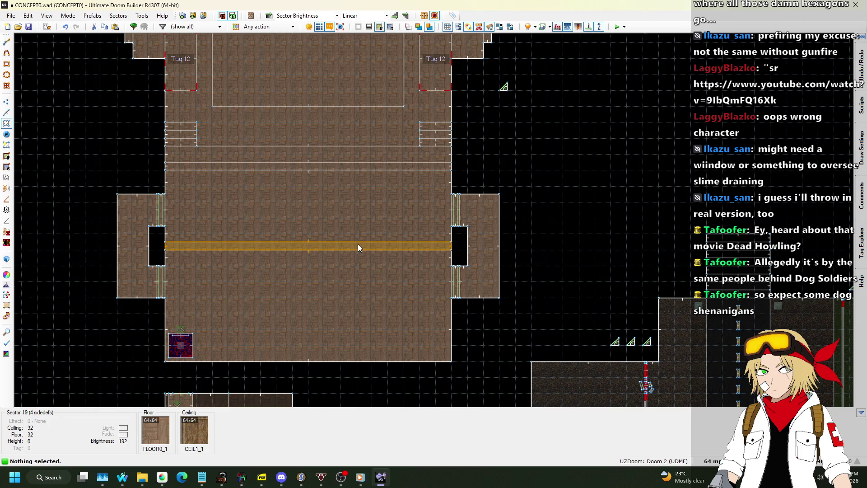
- In 3D, remove the red SP_HOT1 texture from the strip's wall
key(w)
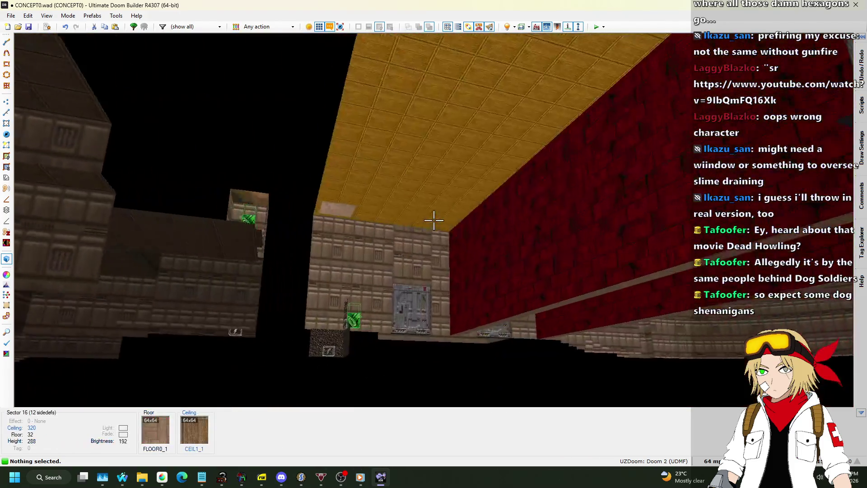
click(434, 220)
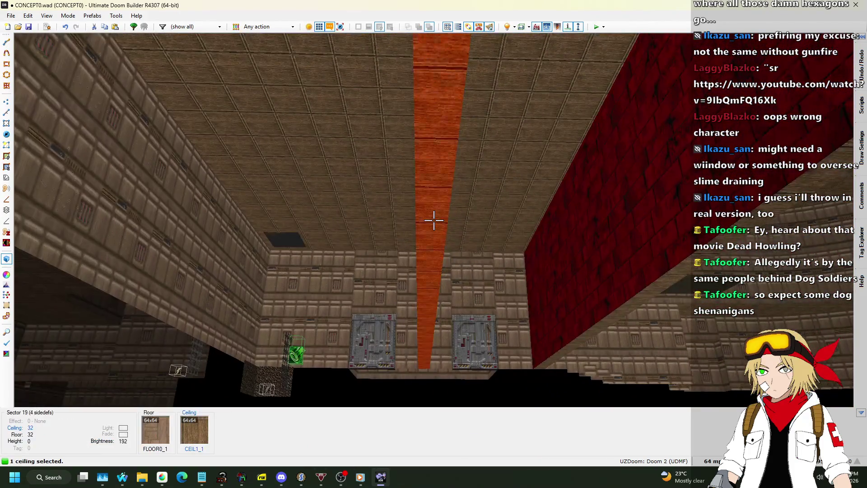
scroll(433, 220, up, 20)
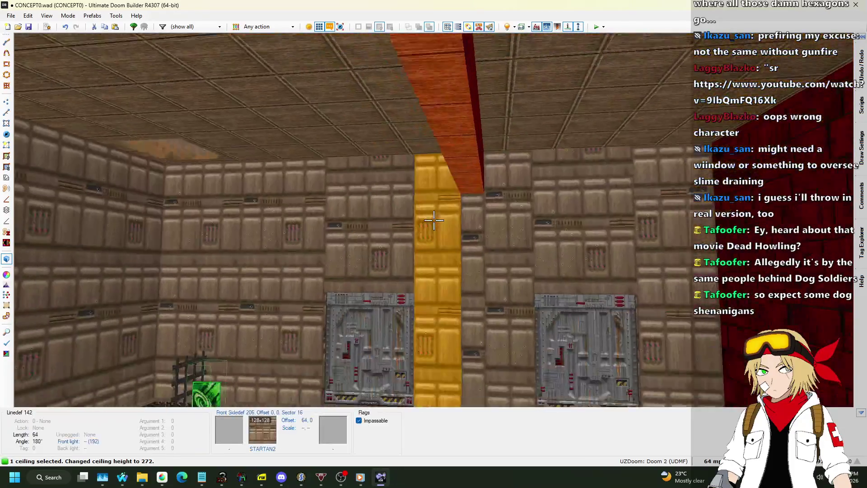
scroll(433, 220, up, 3)
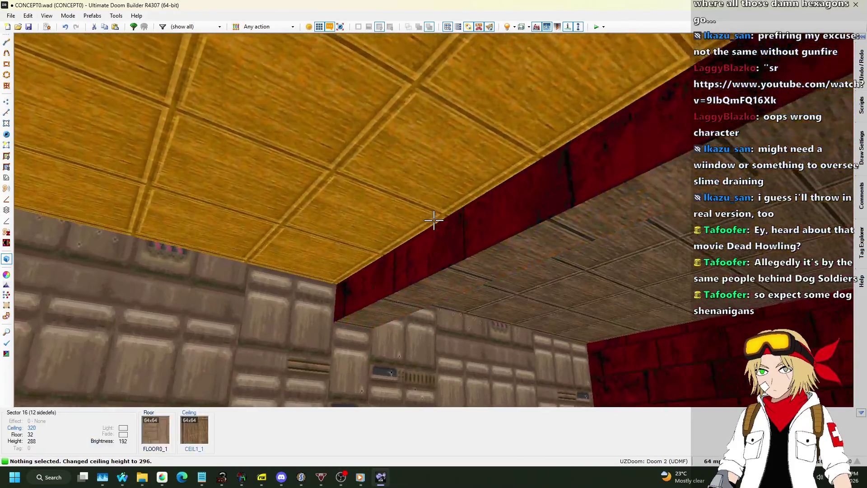
key(Delete)
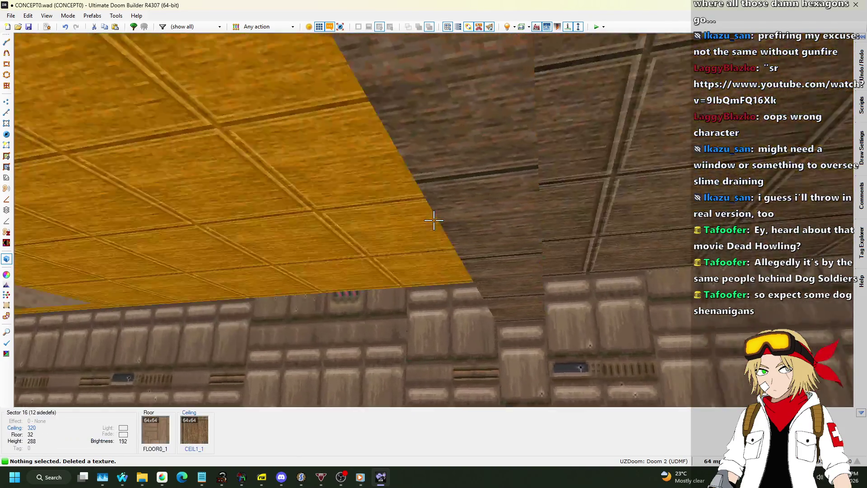
- Raise the narrow floor strip of sector 19 to height 312
click(433, 220)
scroll(433, 220, down, 1)
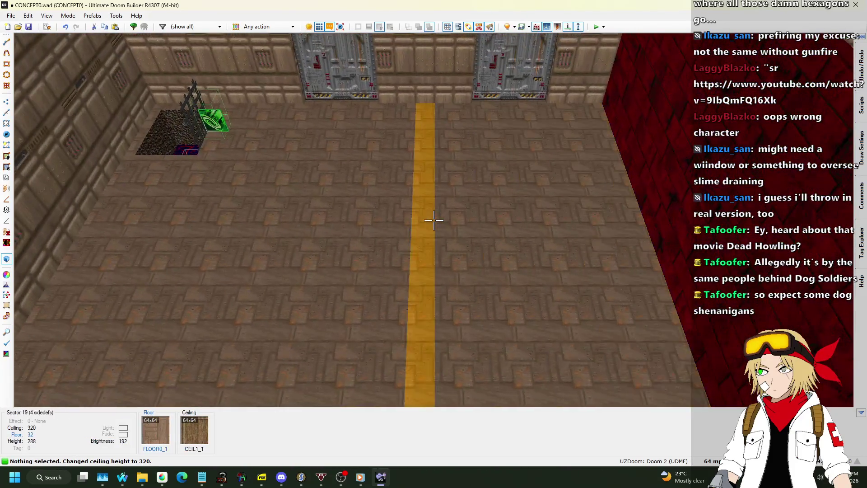
click(434, 221)
scroll(433, 221, up, 5)
scroll(433, 220, up, 15)
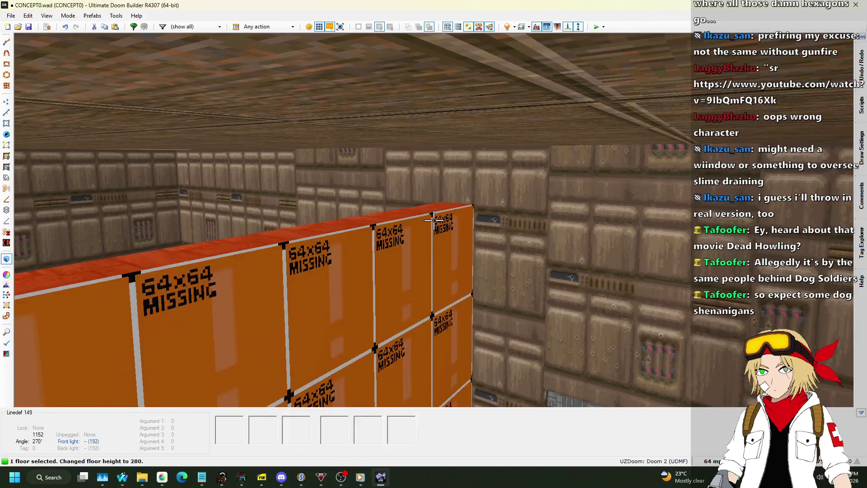
scroll(433, 220, up, 4)
click(434, 220)
scroll(434, 221, down, 1)
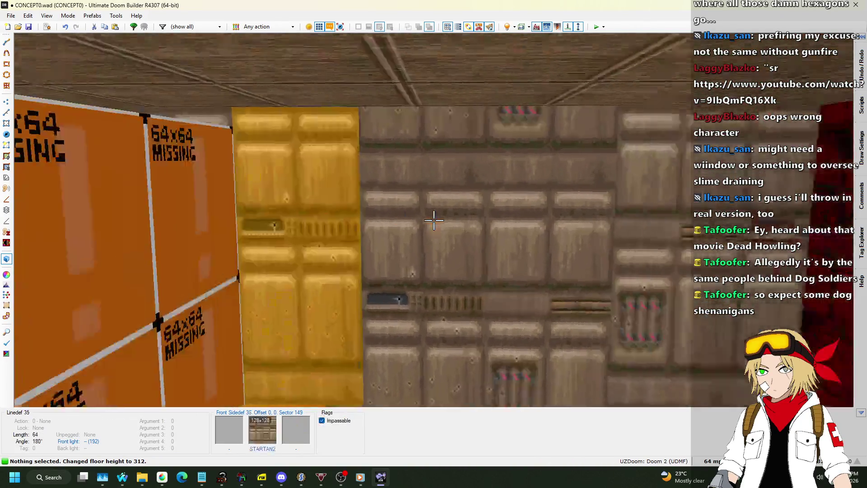
key(w)
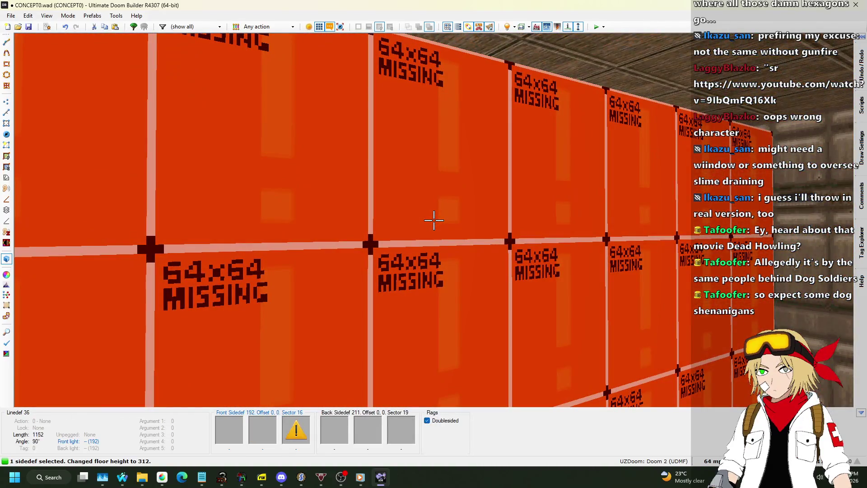
right_click(434, 220)
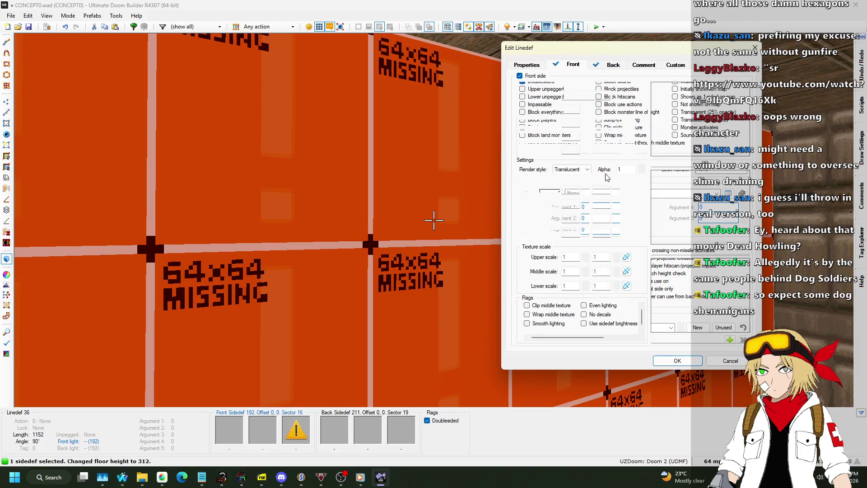
- Set linedef 36's middle texture to SLADWALL
click(724, 285)
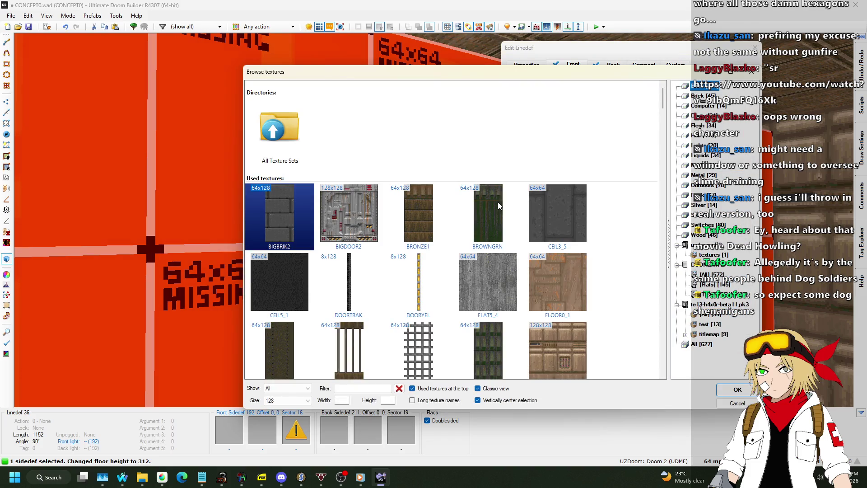
scroll(497, 206, down, 3)
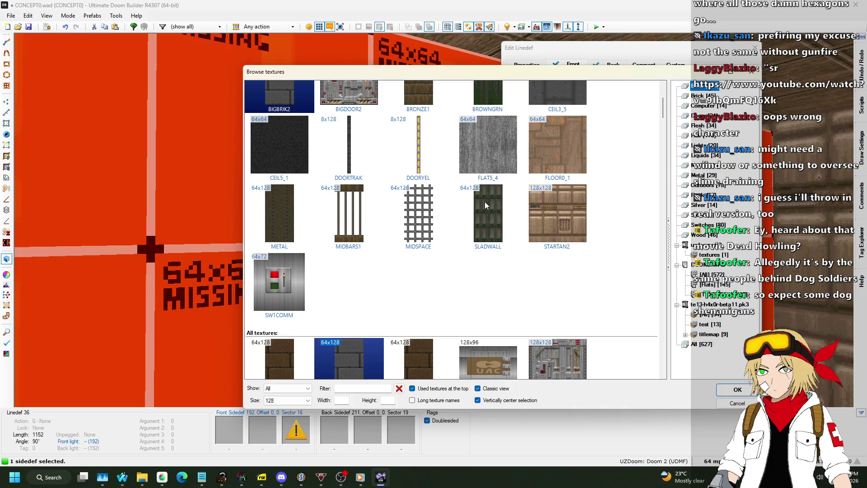
double_click(484, 204)
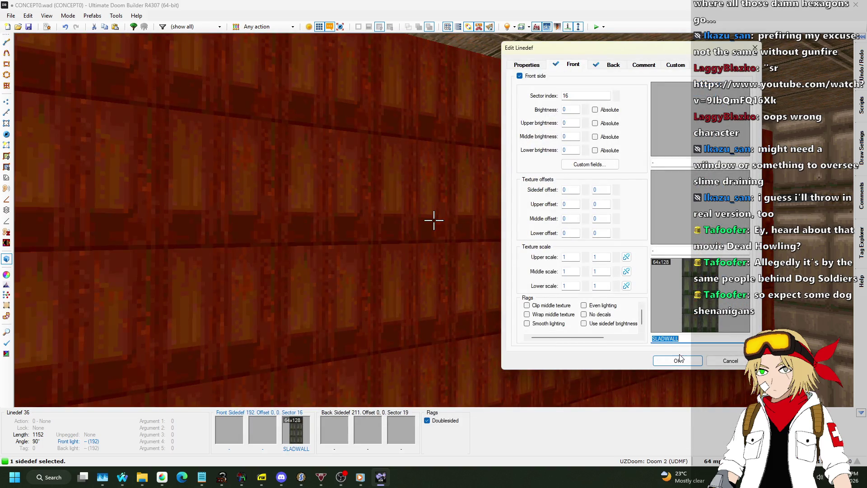
text(C)
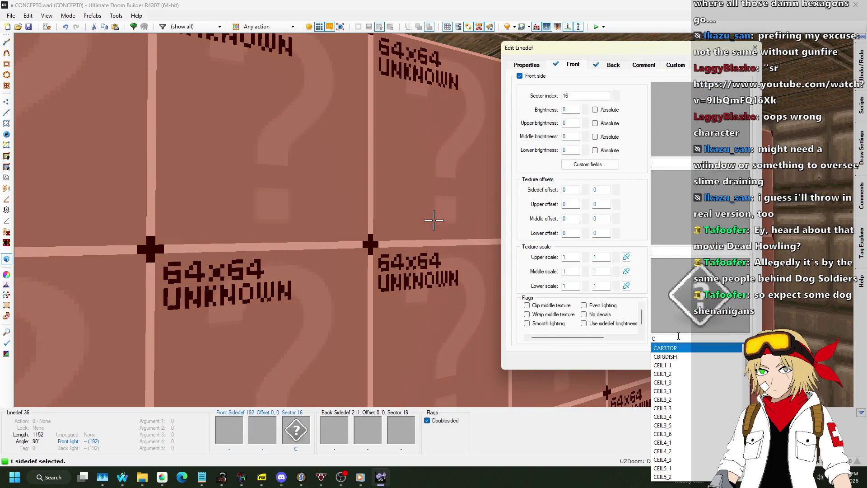
key(ctrl+z)
click(678, 361)
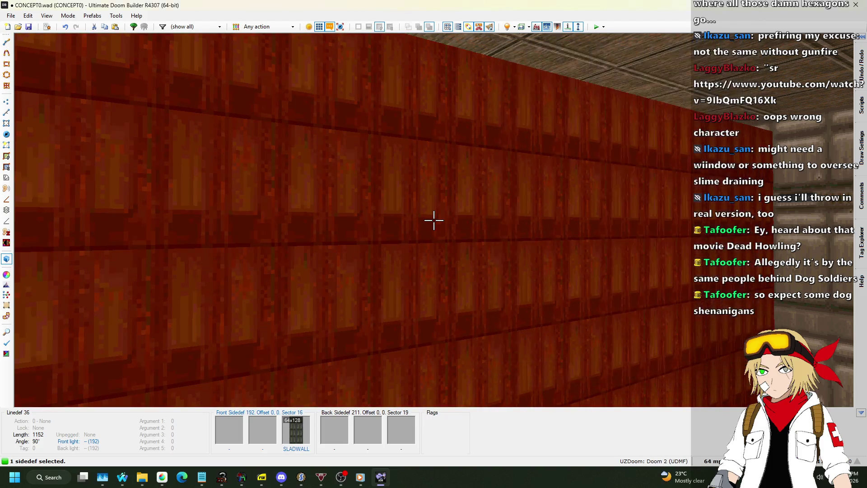
- Paste STARTAN2 and SLADWALL onto the other divider walls and set the corridor floor to 288
key(ctrl+v)
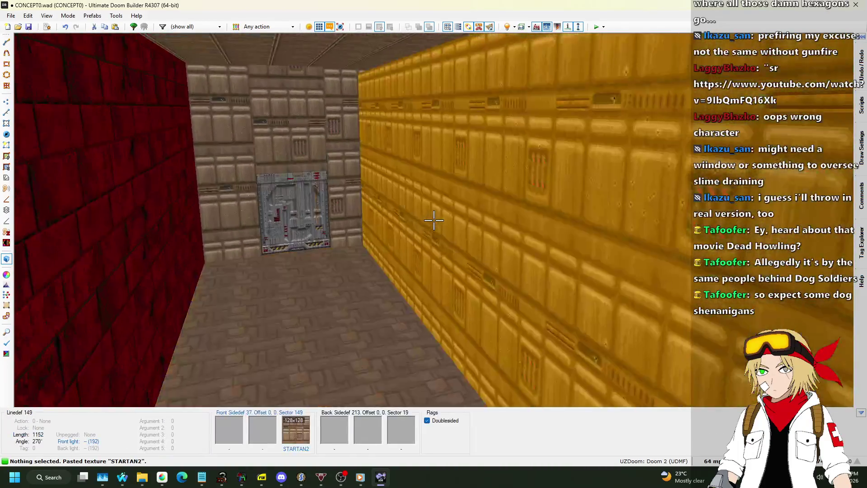
key(ctrl+c)
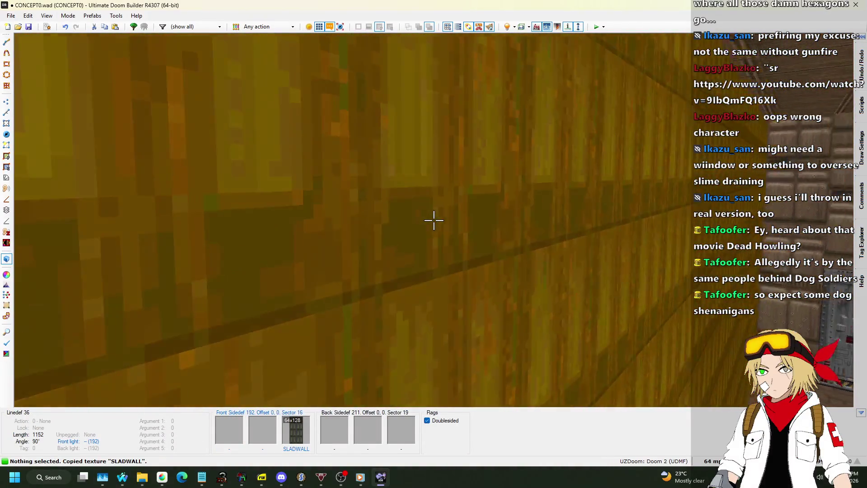
key(ctrl+v)
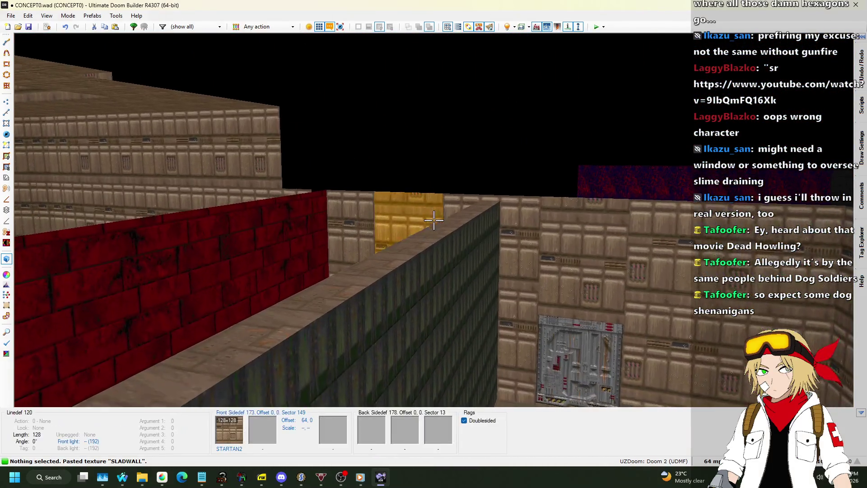
click(433, 220)
scroll(434, 220, up, 3)
scroll(434, 220, up, 2)
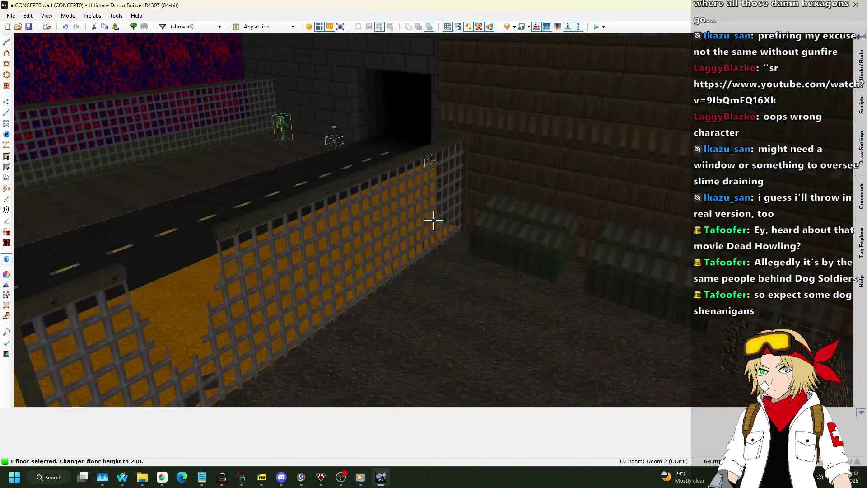
- Apply BROWNGRN to the divider's top and save CONCEPT0.wad, back in the 2D view
key(ctrl+c)
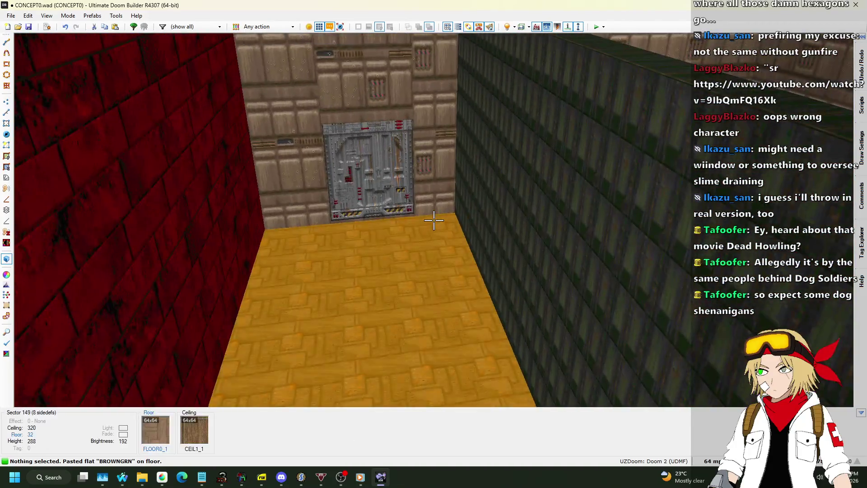
key(q)
key(ctrl+s)
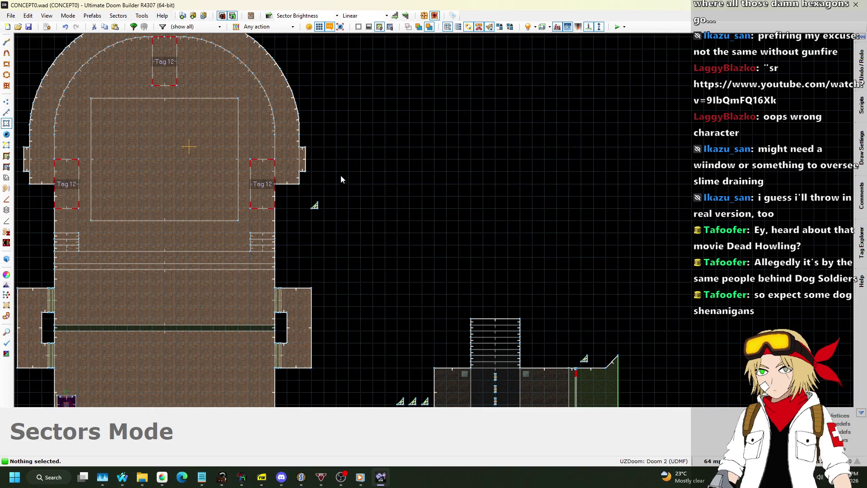
- In 3D, scroll the BROWNGRN divider's floor (sector 19) down to height 224, then return to 2D
key(q)
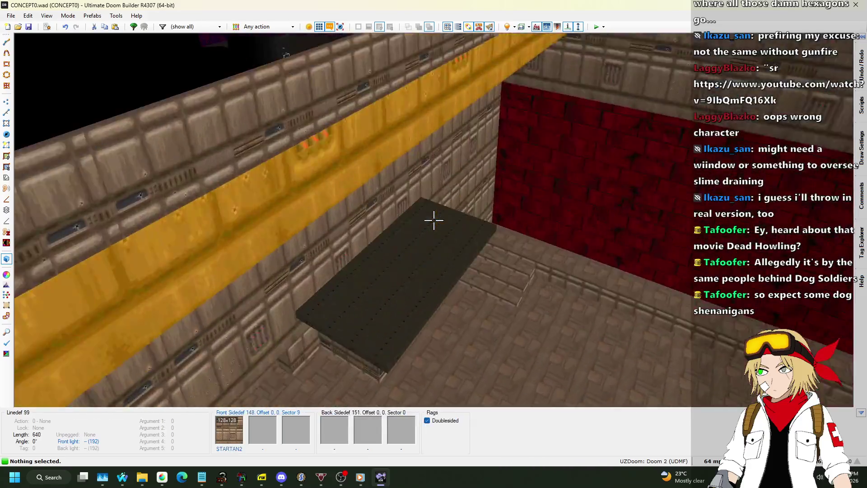
key(w)
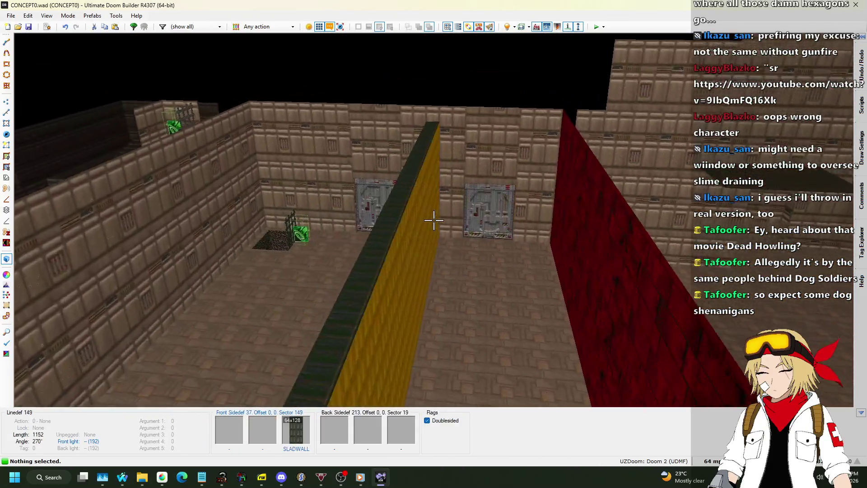
key(w)
click(433, 219)
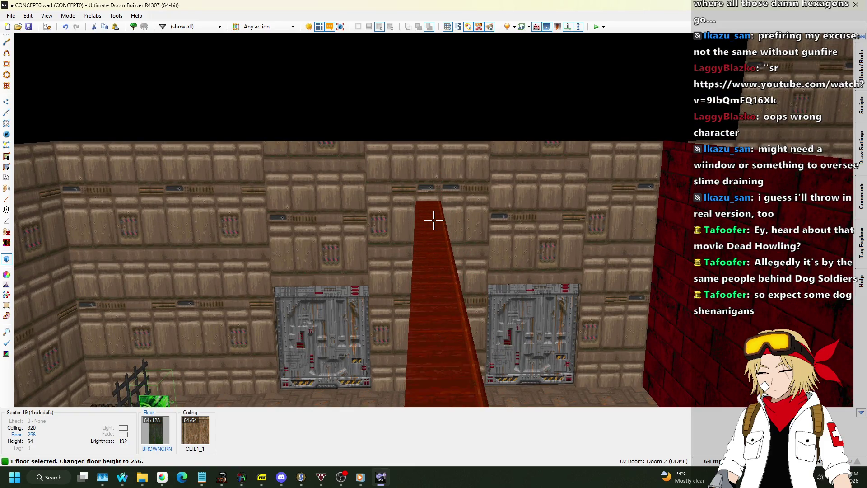
scroll(433, 220, down, 1)
scroll(434, 220, down, 2)
key(s)
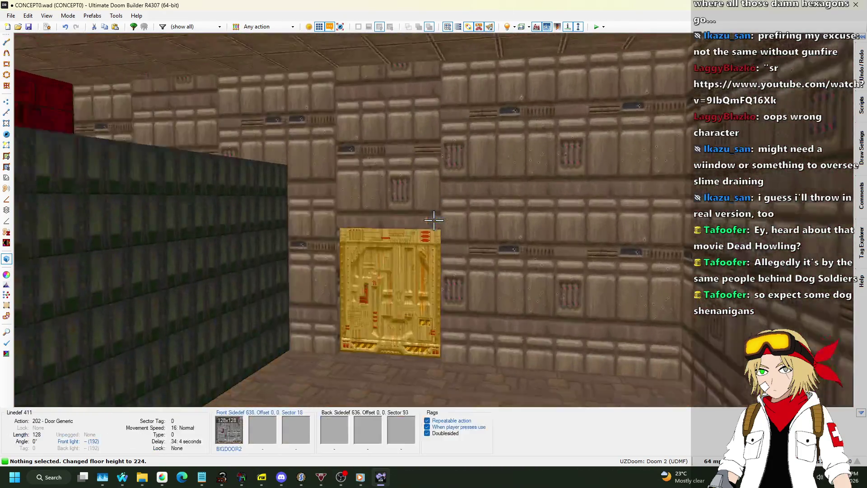
key(q)
scroll(443, 213, down, 5)
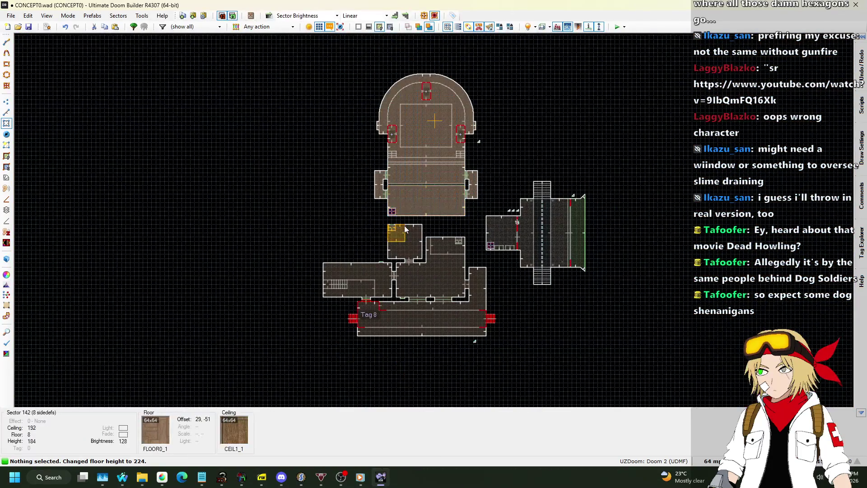
- Draw a small square sector in Lines mode, then drag its bottom edge up to shorten it
scroll(404, 226, up, 5)
scroll(449, 237, down, 3)
scroll(386, 308, up, 4)
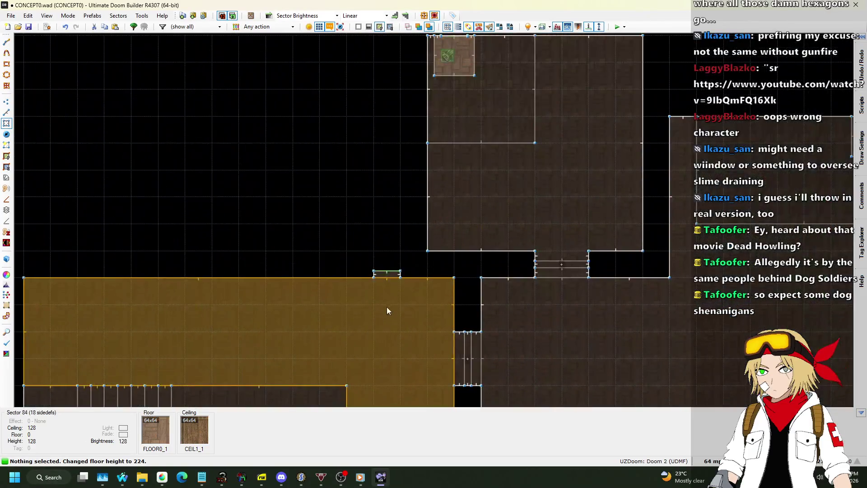
scroll(385, 312, up, 4)
click(6, 112)
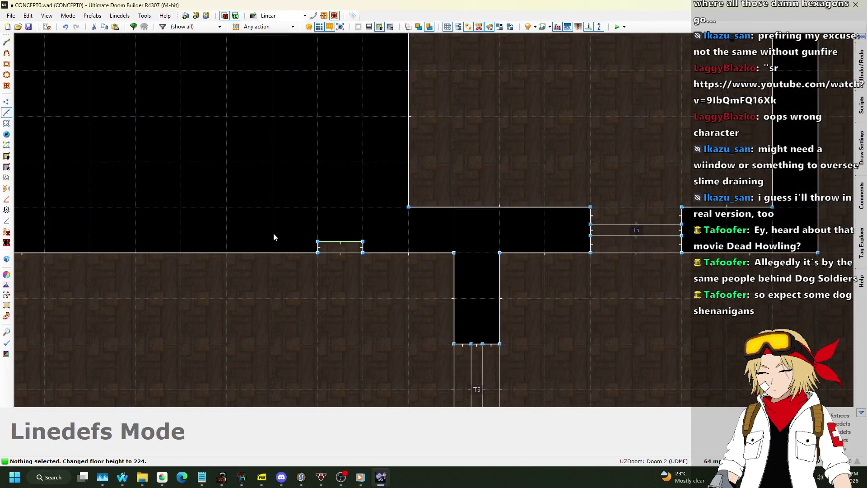
scroll(302, 215, down, 7)
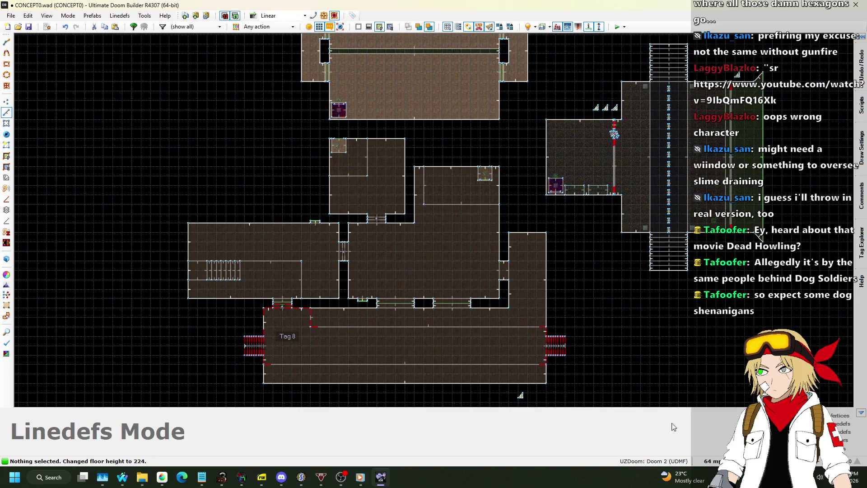
scroll(550, 218, up, 6)
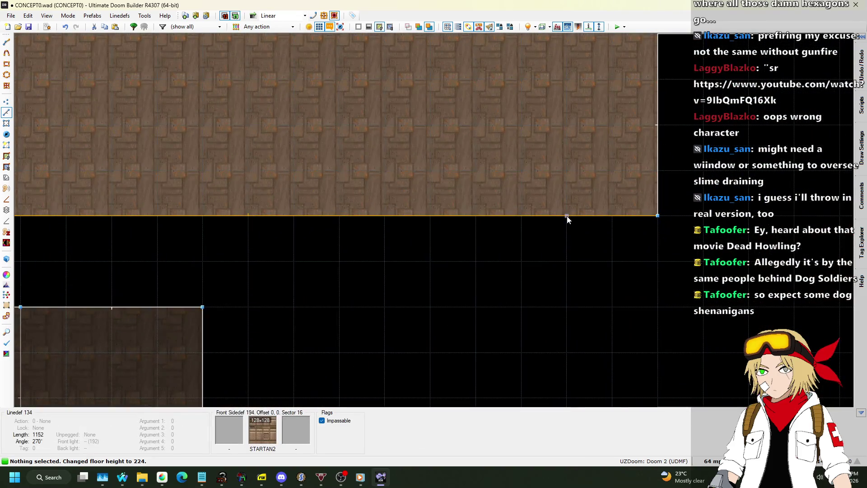
key(d)
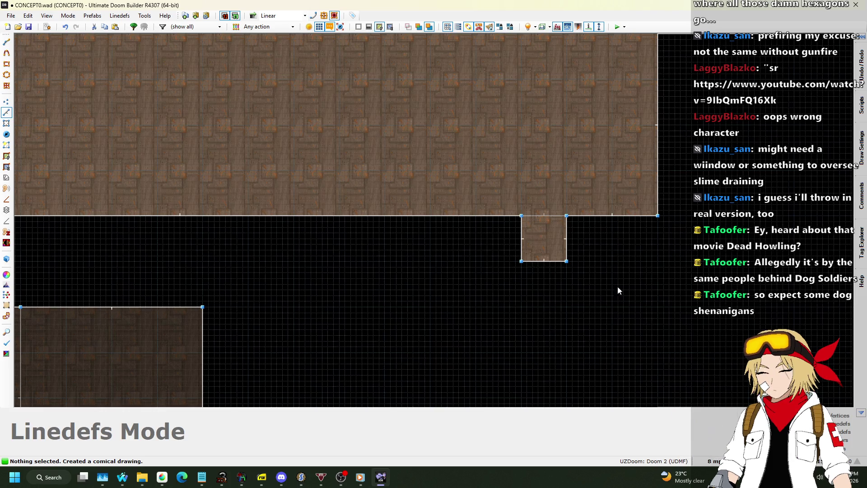
scroll(560, 244, up, 4)
key(Escape)
mouse_move(524, 274)
mouse_down()
mouse_move(516, 210)
mouse_move(524, 199)
mouse_up()
scroll(502, 179, down, 8)
- In the 3D view, paste STARTAN2 onto the missing-texture walls around the new nook
key(w)
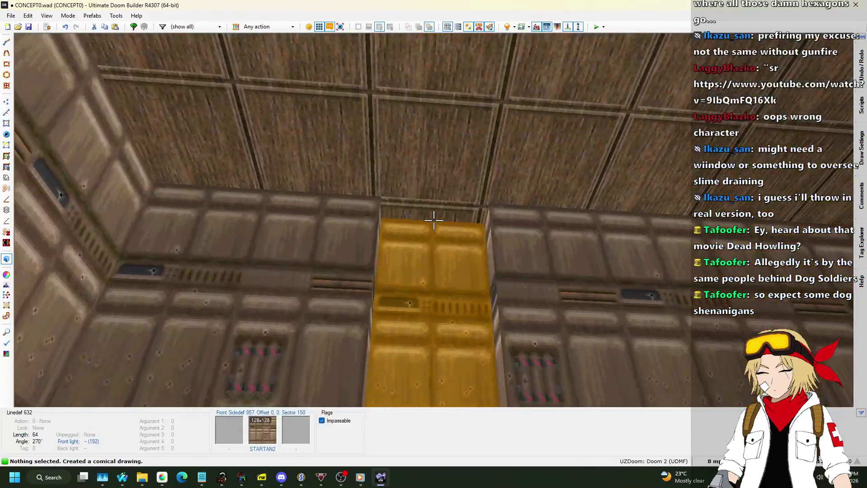
click(434, 220)
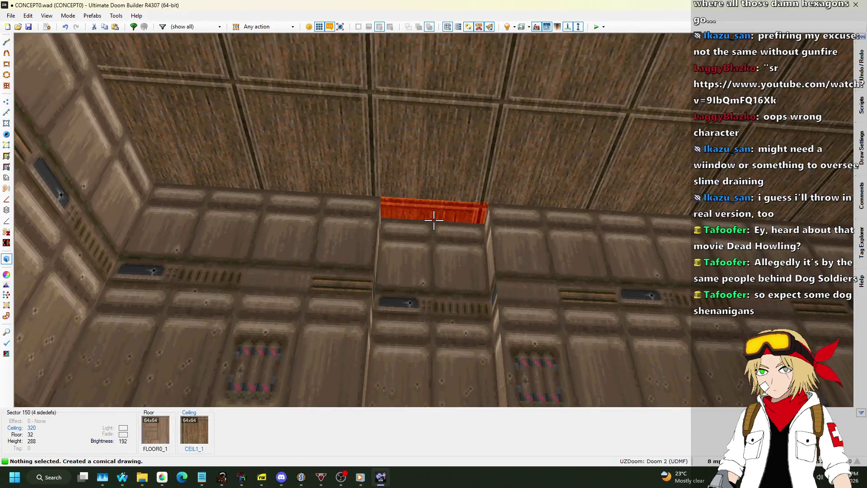
scroll(433, 220, up, 1)
scroll(434, 220, down, 19)
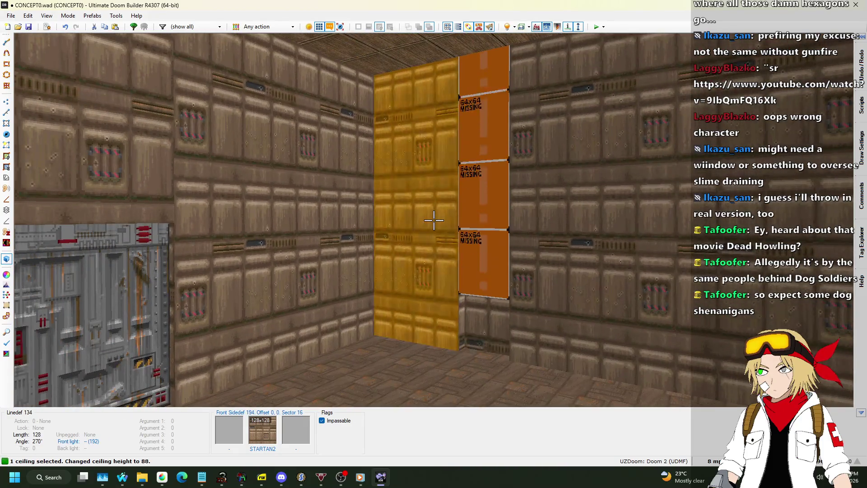
scroll(434, 220, up, 1)
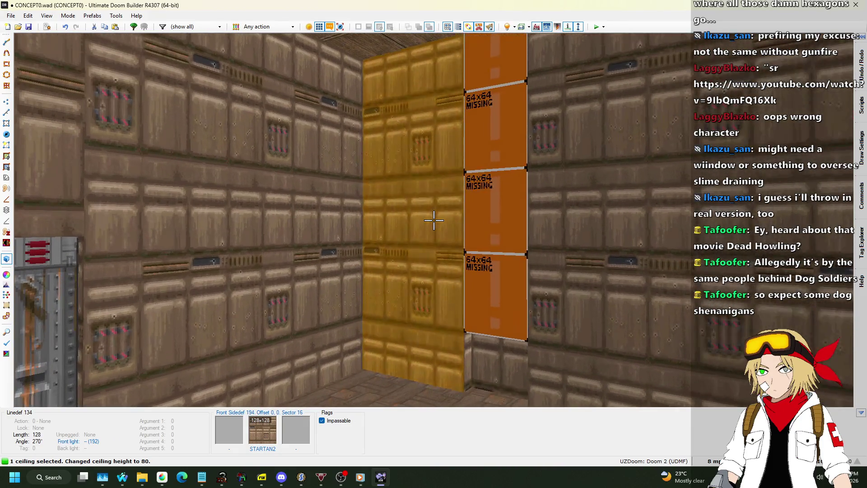
key(ctrl+v)
key(w)
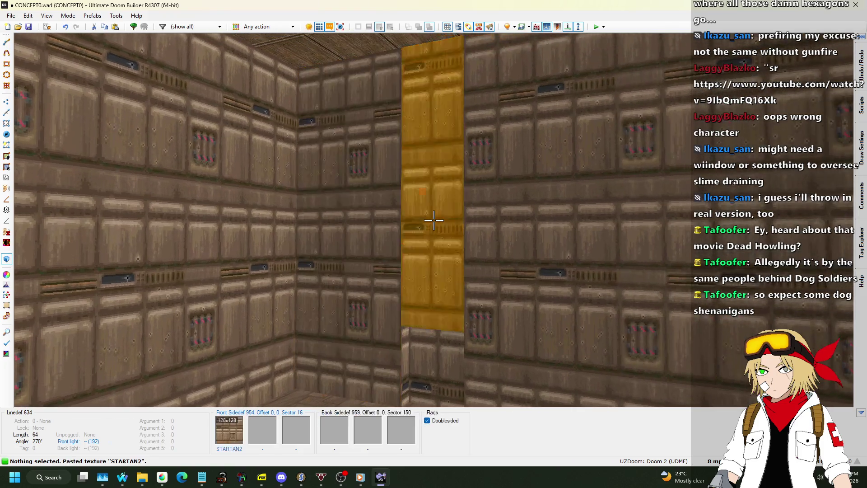
key(s)
- Copy the SW1COMM switch texture and paste it onto the small alcove wall
key(w)
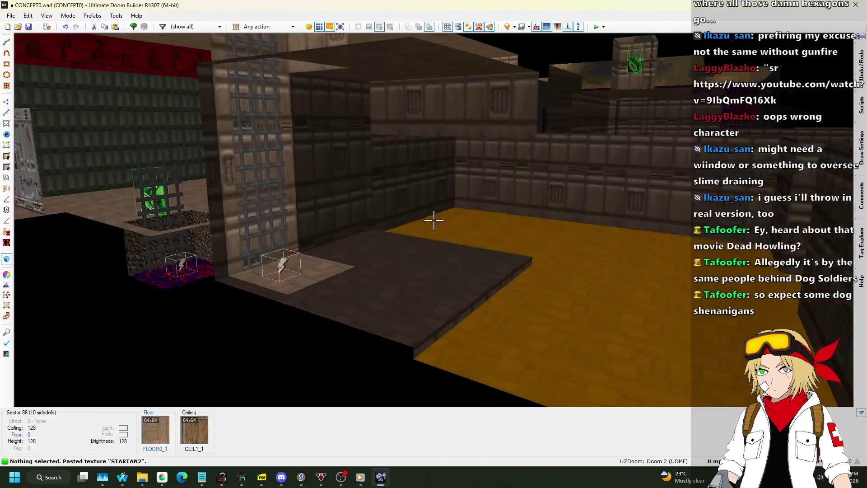
key(w)
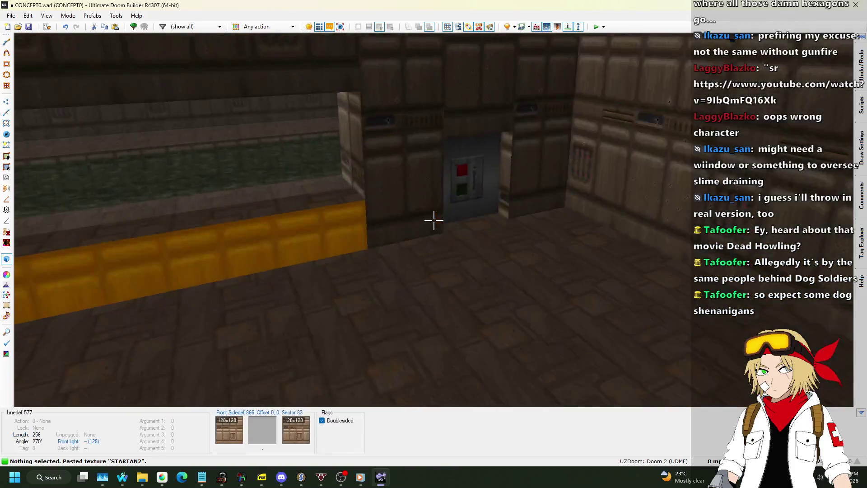
key(ctrl+c)
key(w)
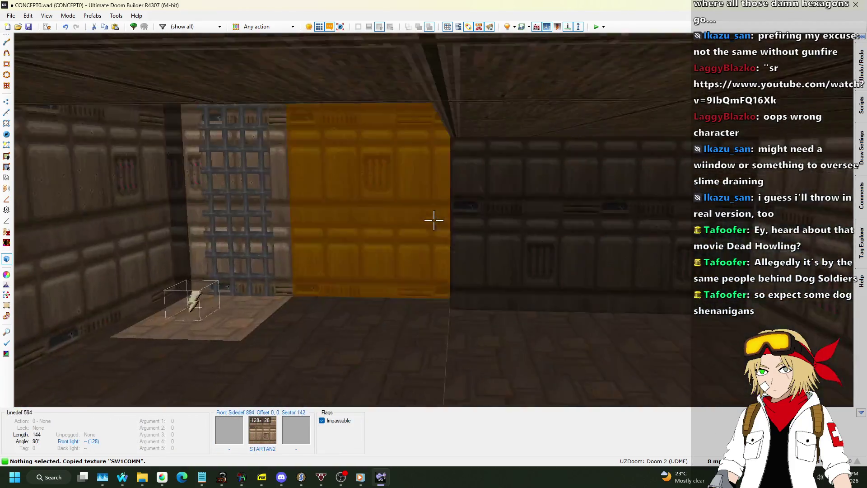
key(w)
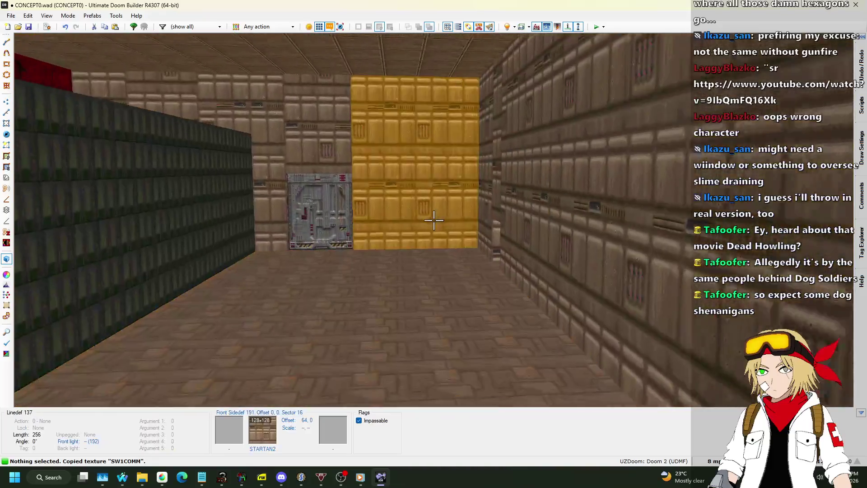
key(ctrl+v)
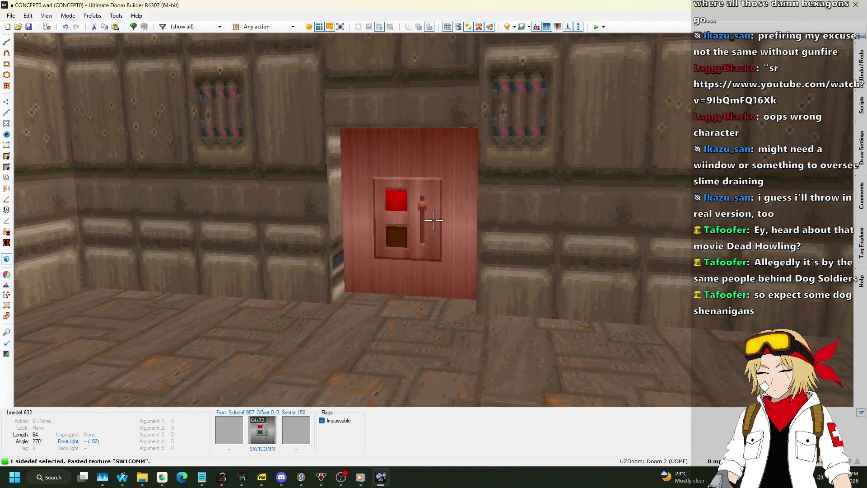
- In Sectors mode, set Tag 1 of the narrow dark strip sector to 13, then view it in 3D
key(s)
key(q)
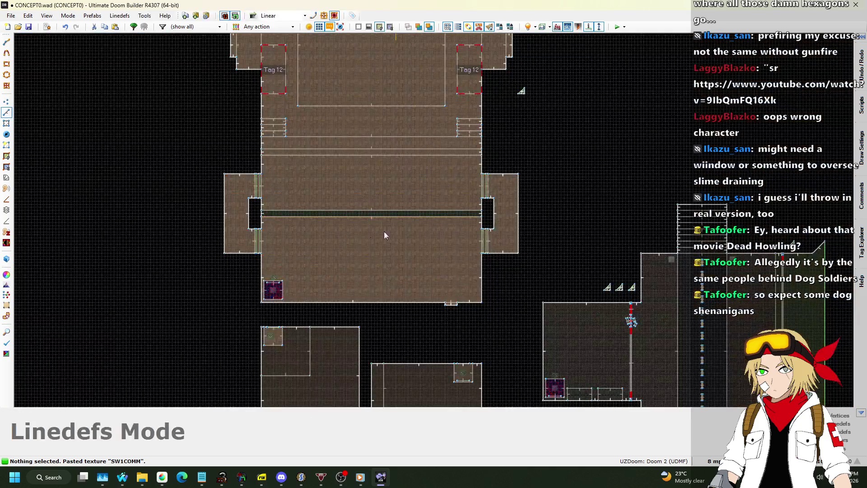
scroll(370, 167, up, 4)
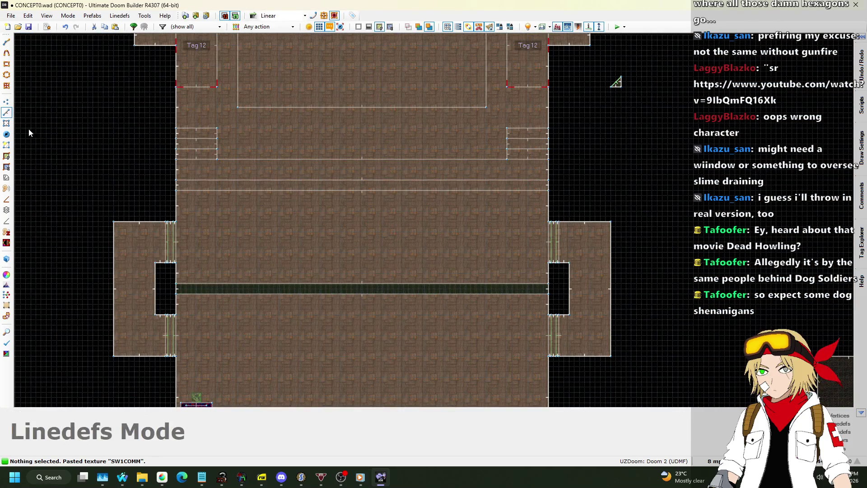
click(5, 127)
right_click(384, 187)
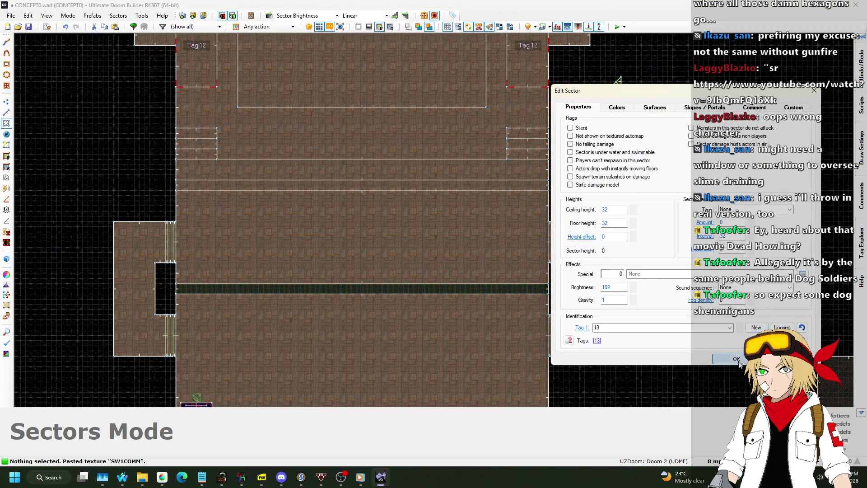
click(736, 359)
scroll(461, 120, down, 2)
scroll(467, 297, up, 4)
scroll(337, 129, up, 5)
key(w)
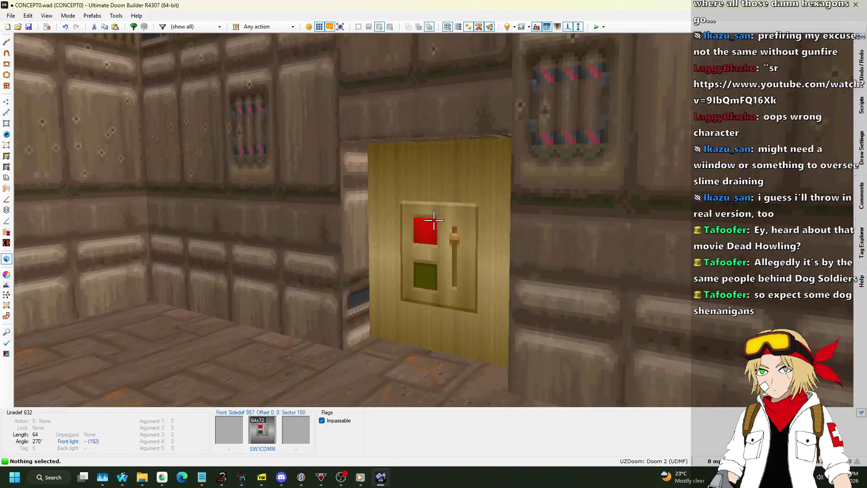
- Give the SW1COMM switch line action 41 Ceiling Raise by Value: tag 13, raise 256, on player use
click(433, 219)
right_click(434, 220)
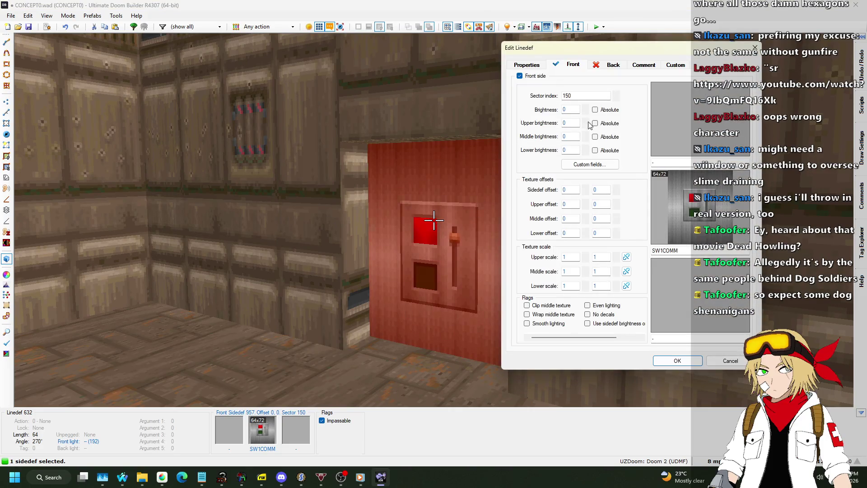
click(527, 66)
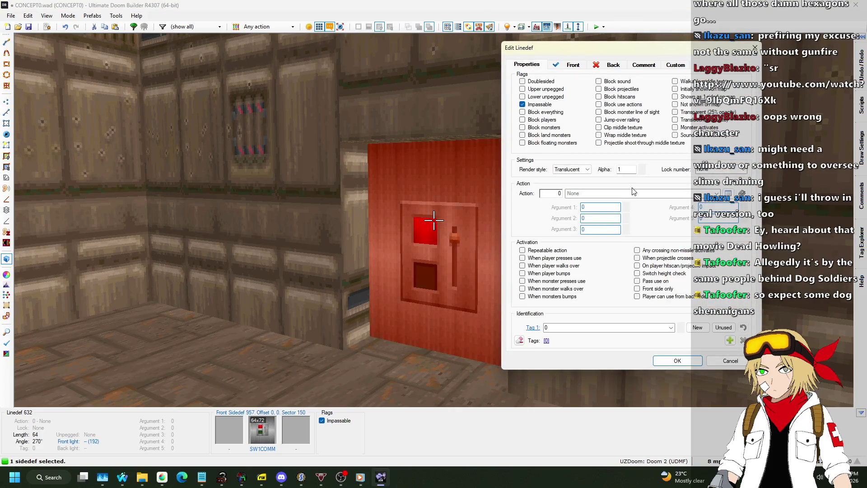
click(728, 193)
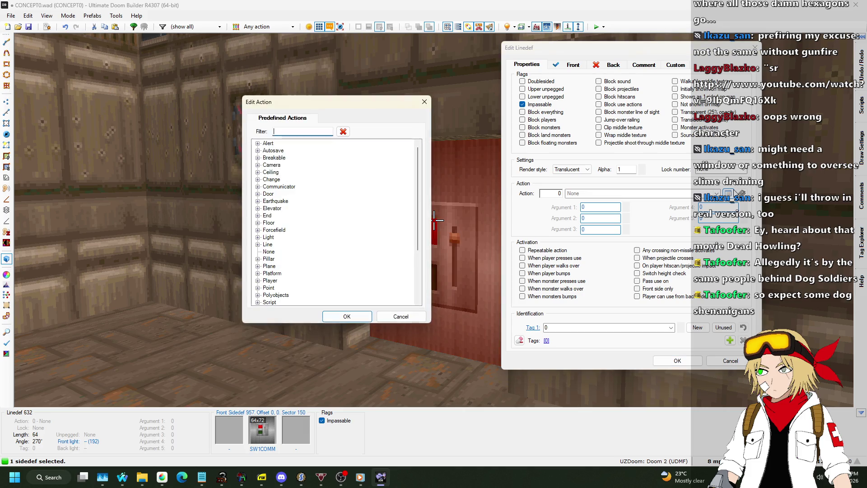
click(259, 173)
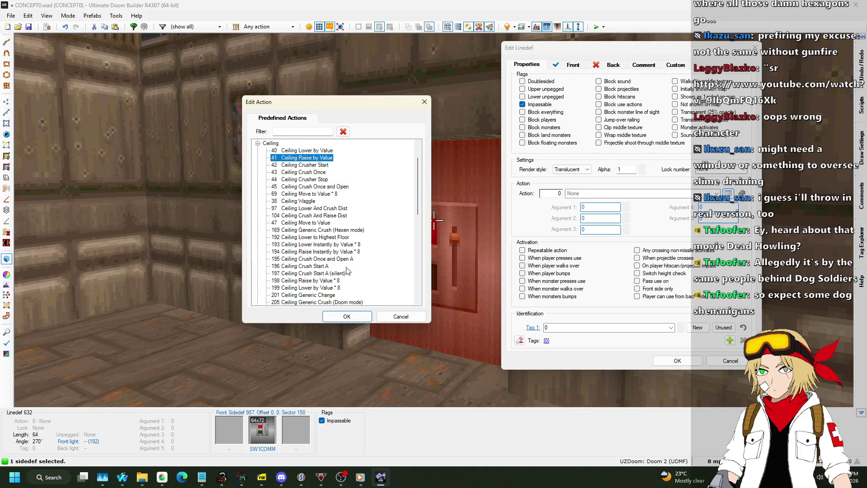
click(347, 315)
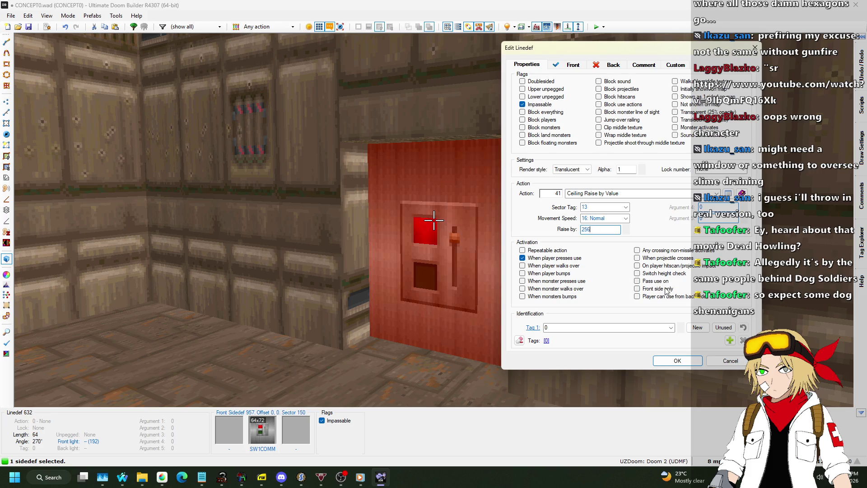
click(672, 361)
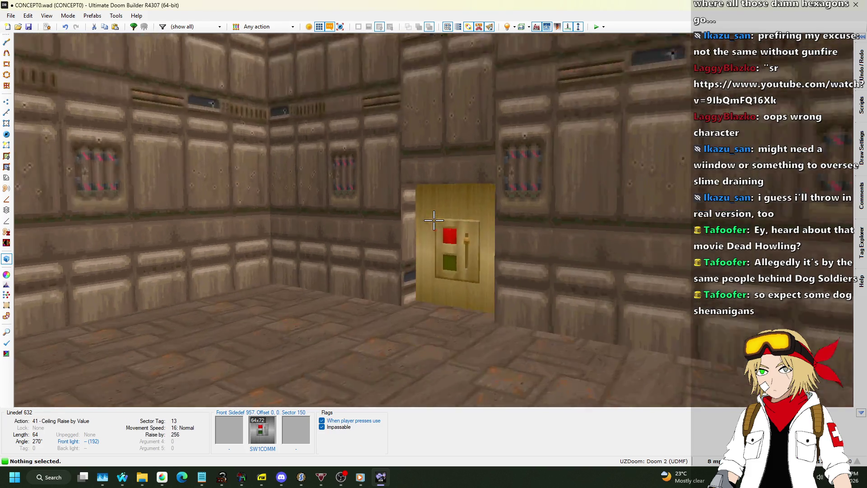
- Back in the 2D map, set the grid size to 64 map units
key(w)
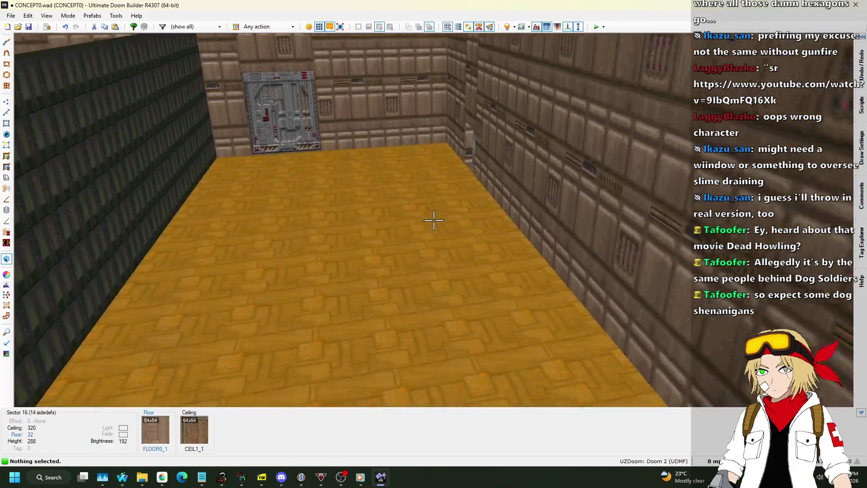
key(q)
scroll(428, 212, down, 3)
scroll(474, 185, up, 3)
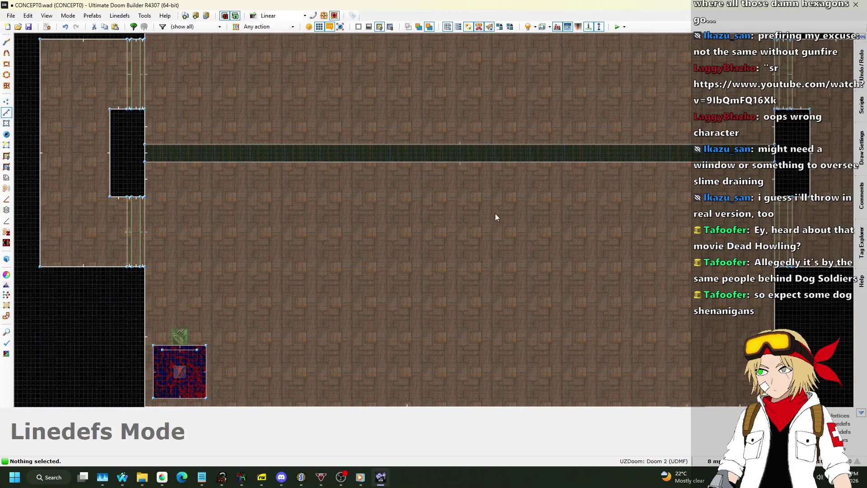
click(713, 460)
click(718, 359)
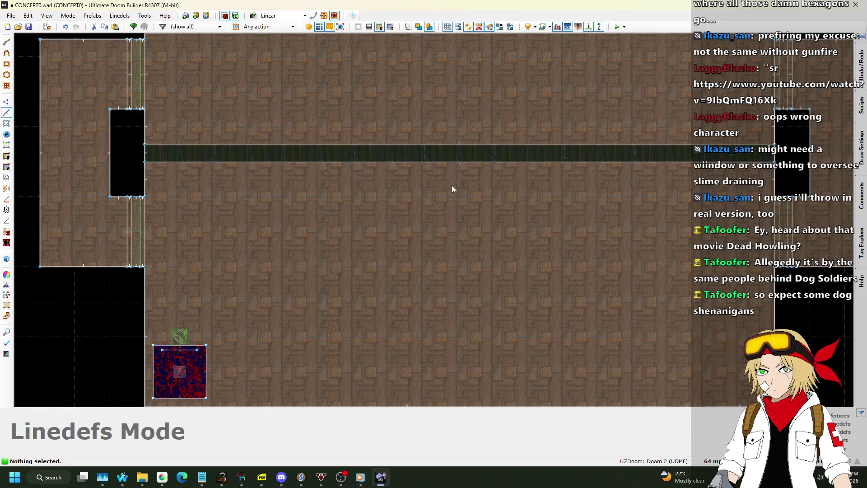
scroll(452, 185, up, 1)
- Draw a 128 by 256 rectangular sector on the room floor below the dark strip
key(space)
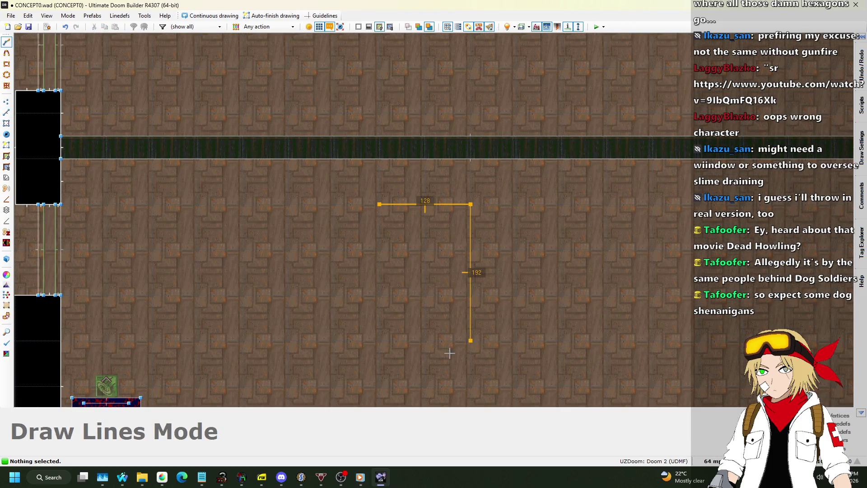
click(386, 213)
scroll(442, 177, down, 4)
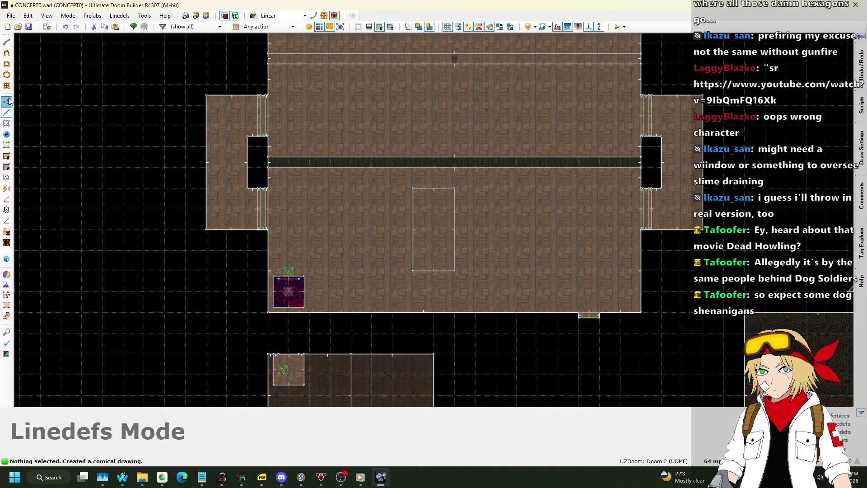
click(7, 101)
scroll(400, 231, up, 3)
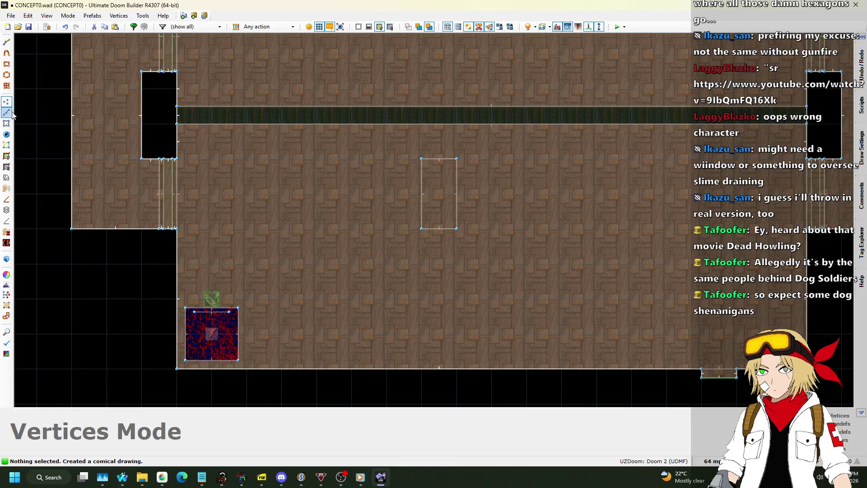
- In the 3D view, raise the new rectangle's floor to 96 to form a block
key(w)
click(434, 220)
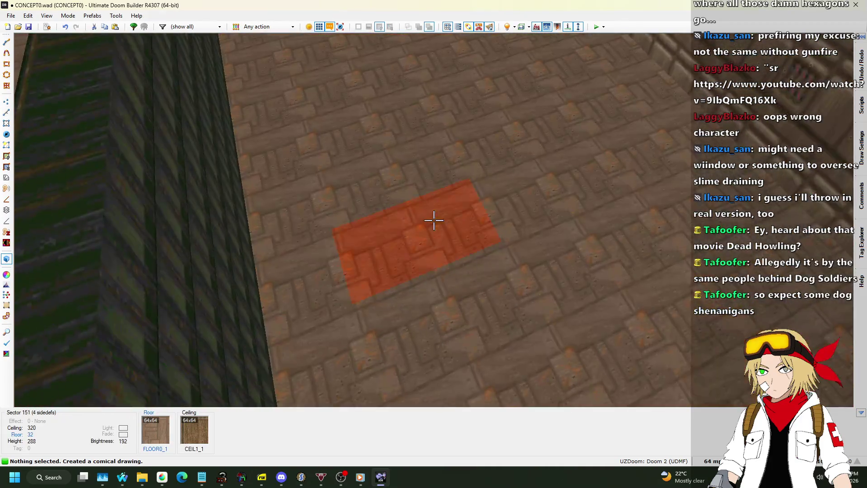
scroll(433, 220, up, 8)
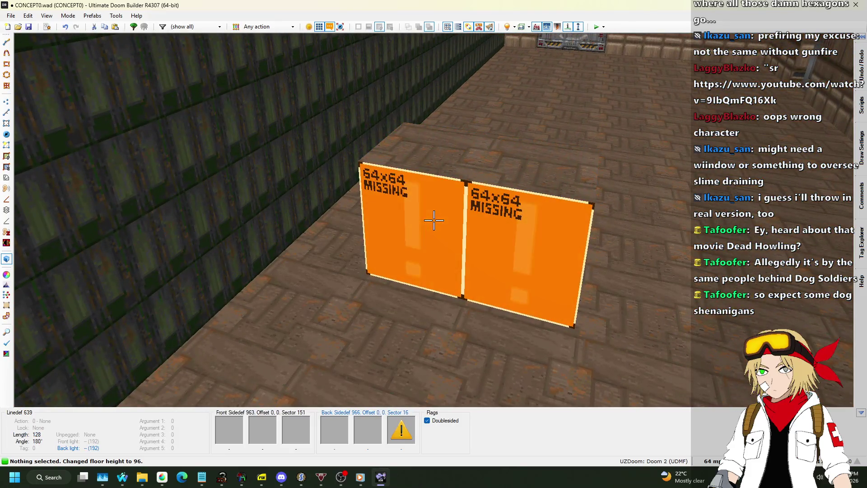
- Set the block side's back lower texture to CRATWIDE, then copy and paste it onto another face
click(434, 220)
right_click(434, 220)
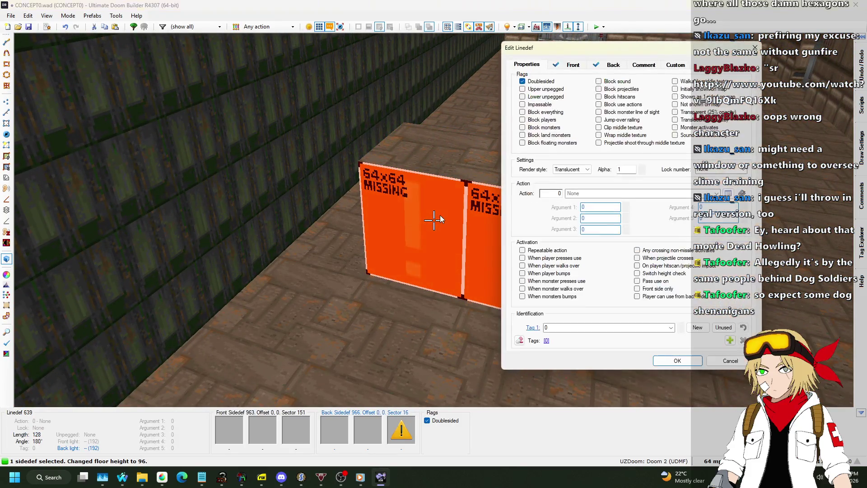
click(571, 64)
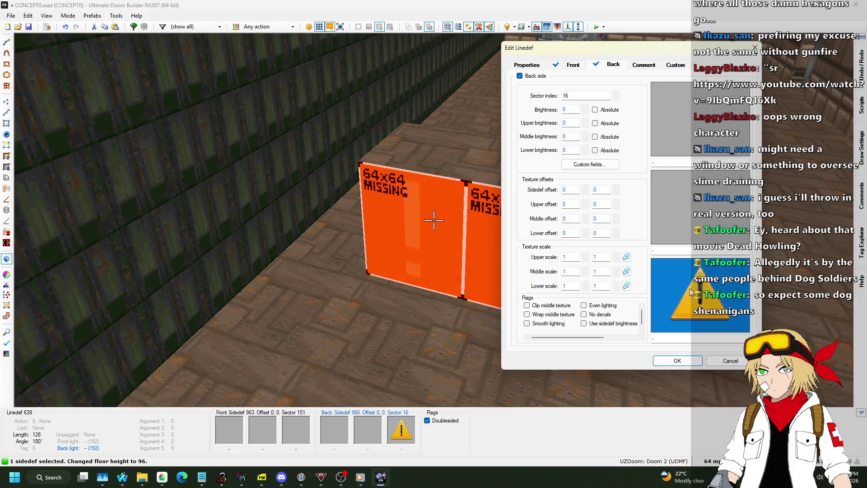
click(682, 266)
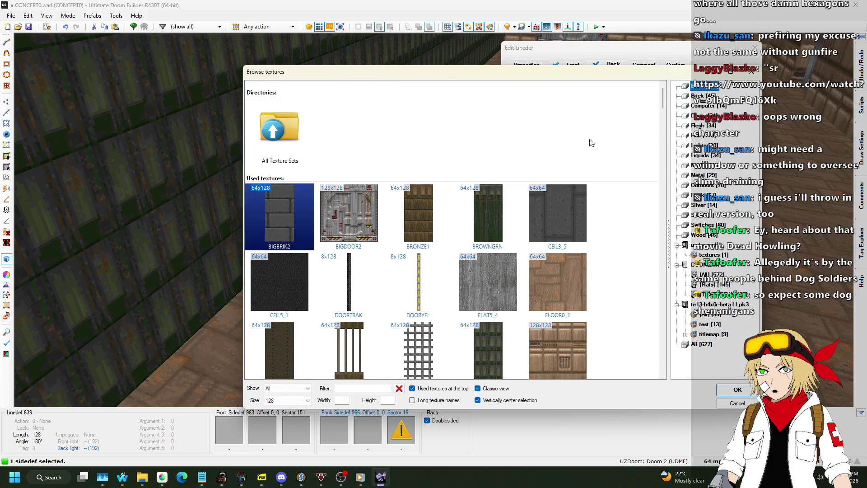
scroll(587, 149, down, 15)
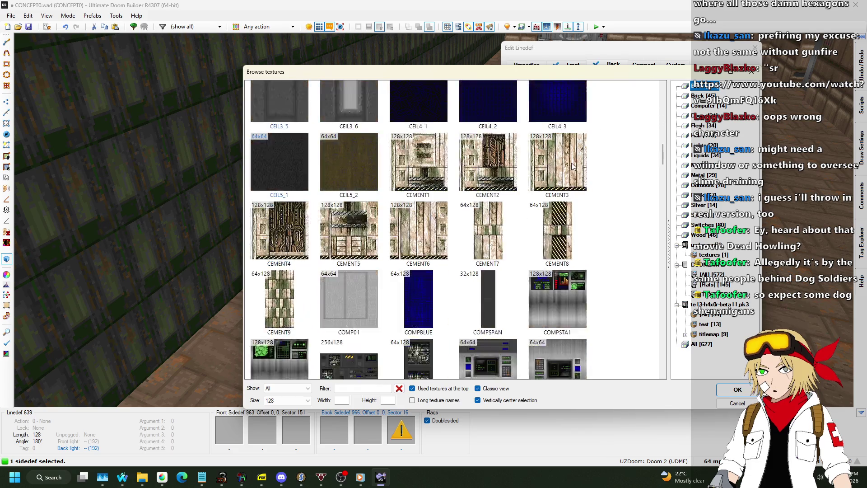
scroll(573, 163, down, 3)
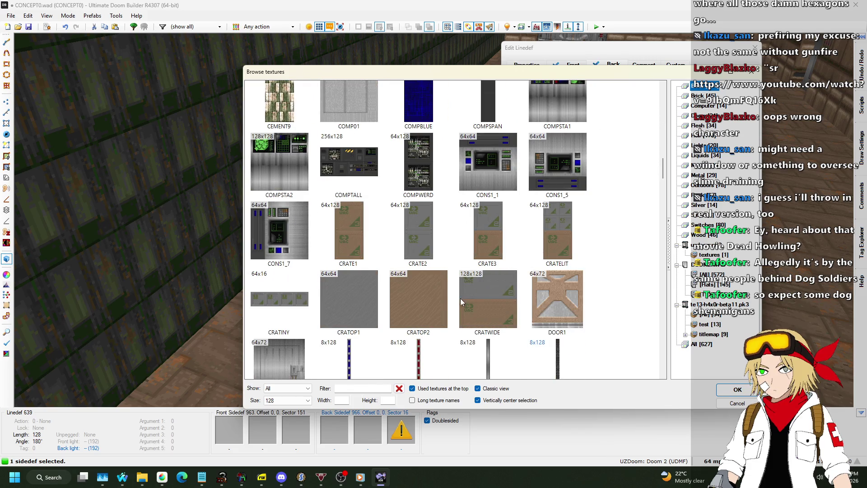
double_click(489, 283)
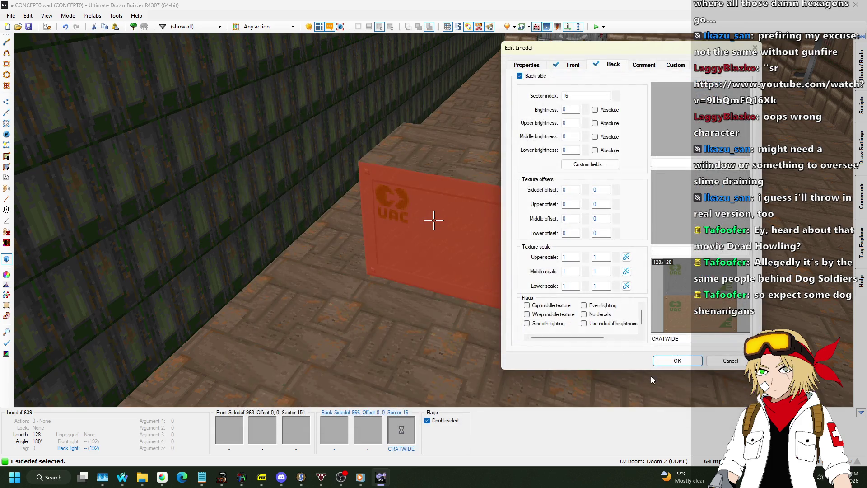
click(677, 361)
key(ctrl+c)
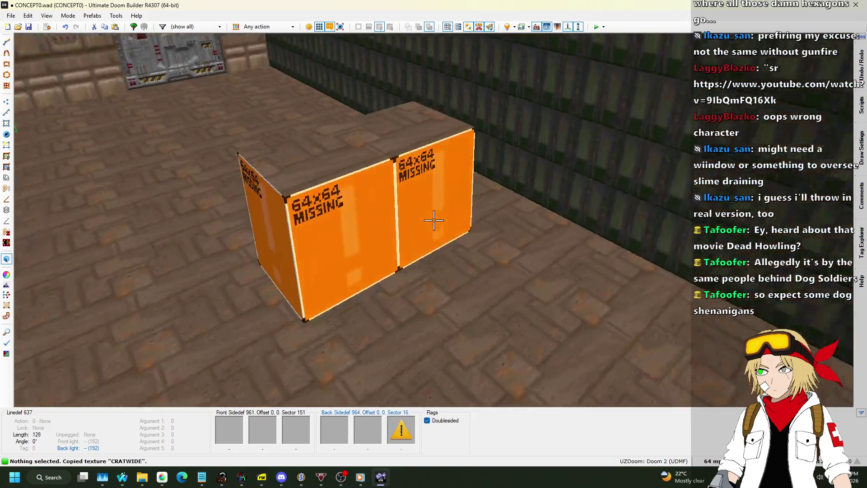
key(ctrl+v)
click(434, 220)
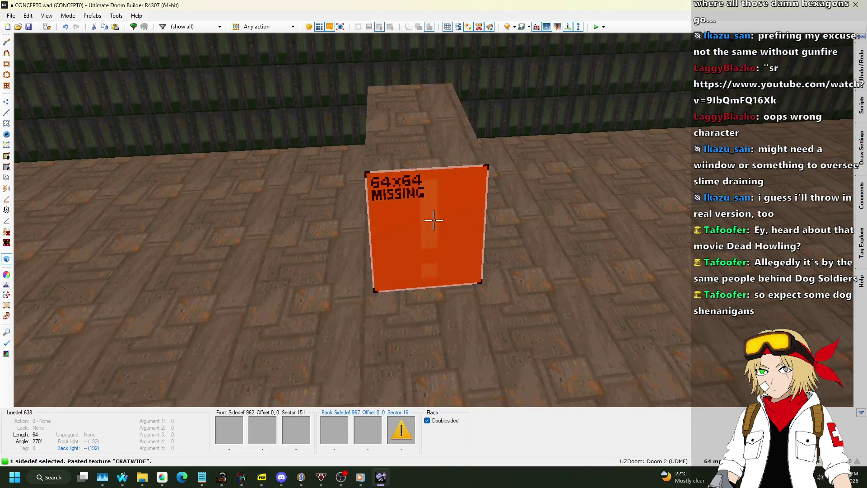
- Texture one narrow crate side with CRATE2 and paste CRATE2 onto the other narrow side
right_click(433, 220)
click(676, 297)
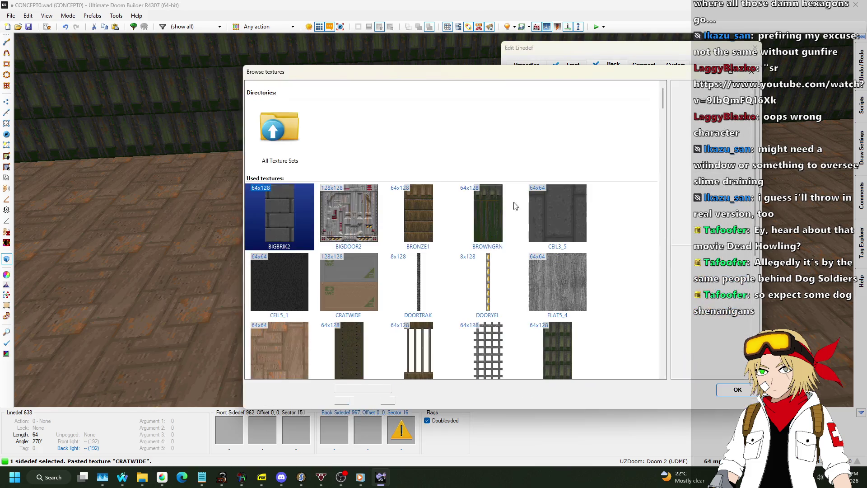
scroll(496, 193, down, 15)
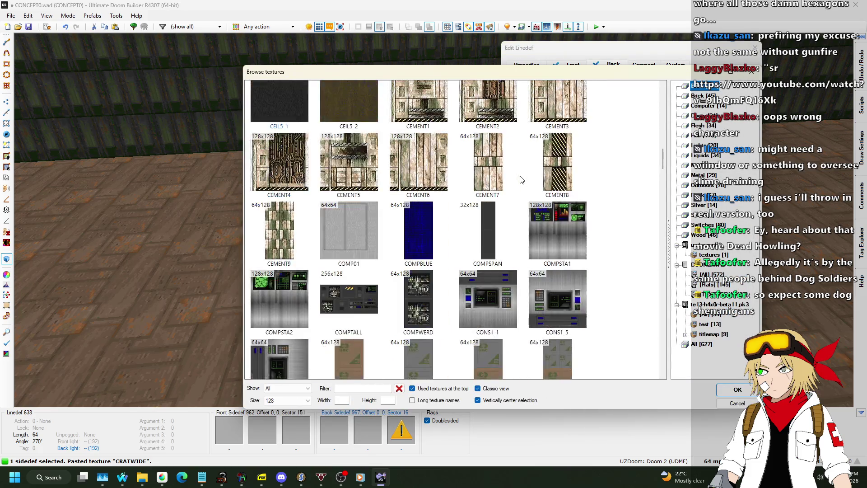
scroll(521, 179, down, 10)
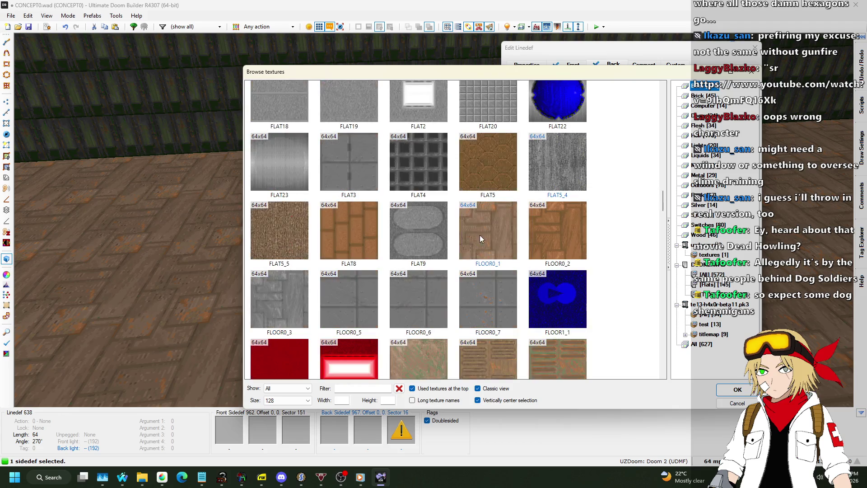
scroll(490, 181, down, 10)
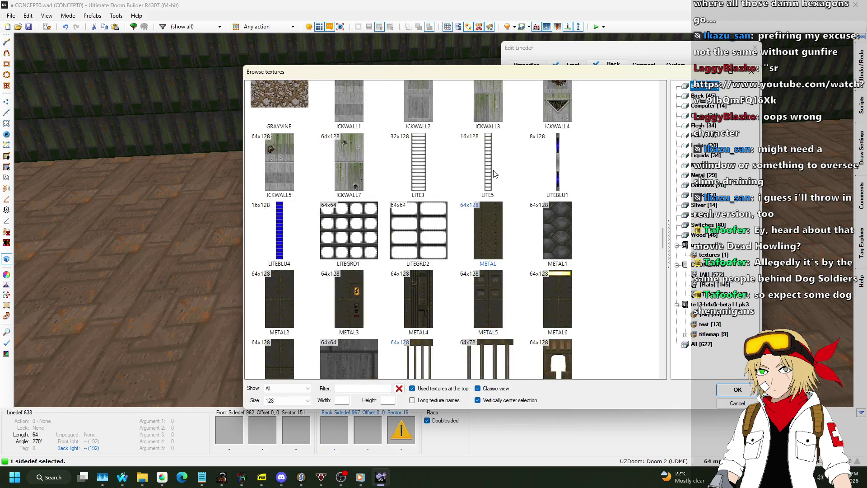
scroll(493, 170, up, 10)
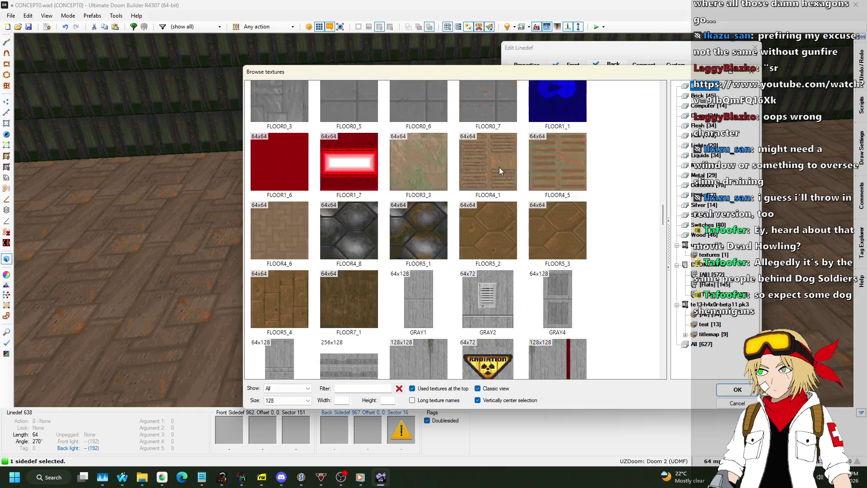
scroll(500, 170, up, 10)
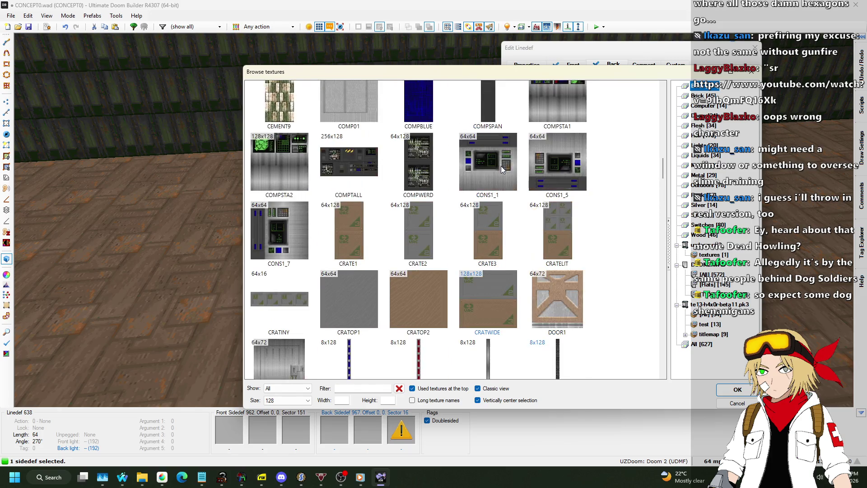
double_click(422, 298)
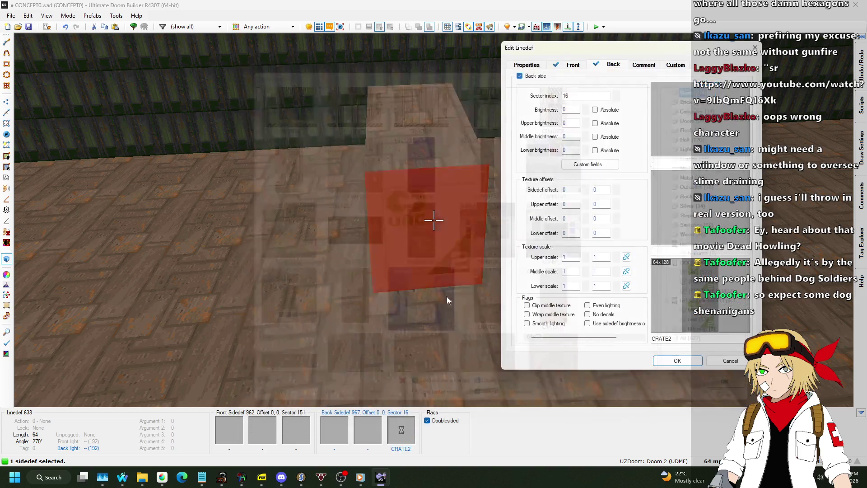
click(677, 361)
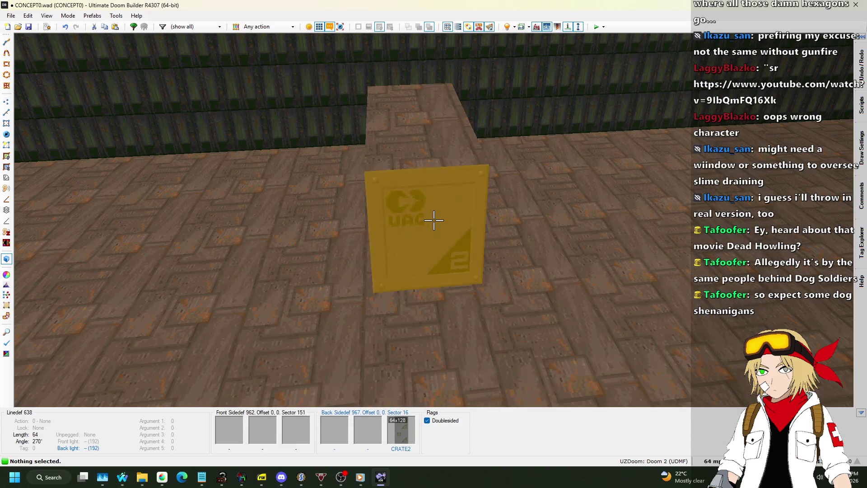
key(ctrl+c)
key(w)
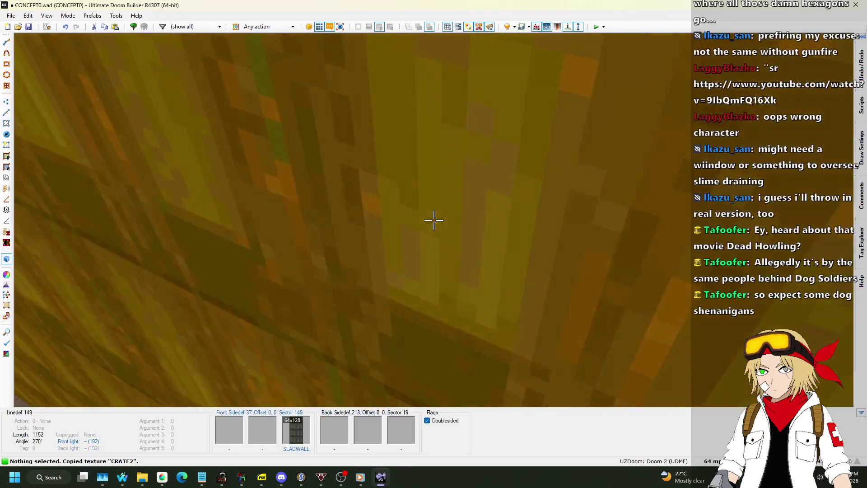
key(ctrl+v)
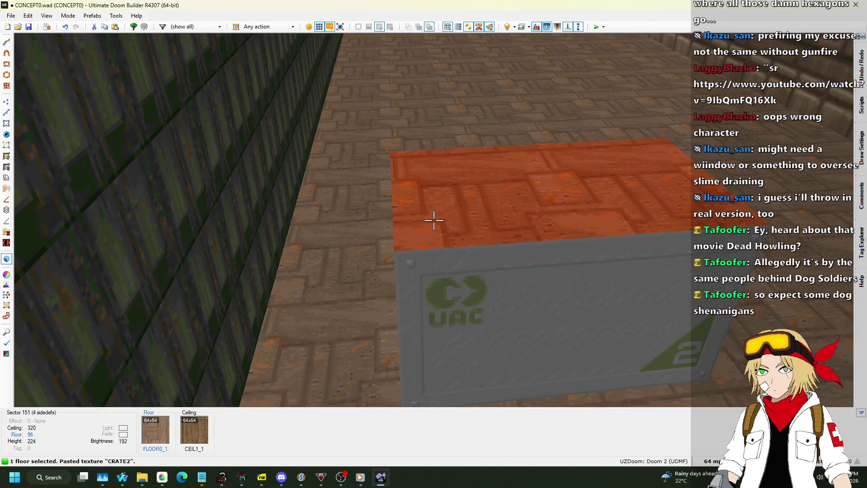
- Set the crate top's floor flat to CRATOP1 and return to the 2D map
right_click(433, 220)
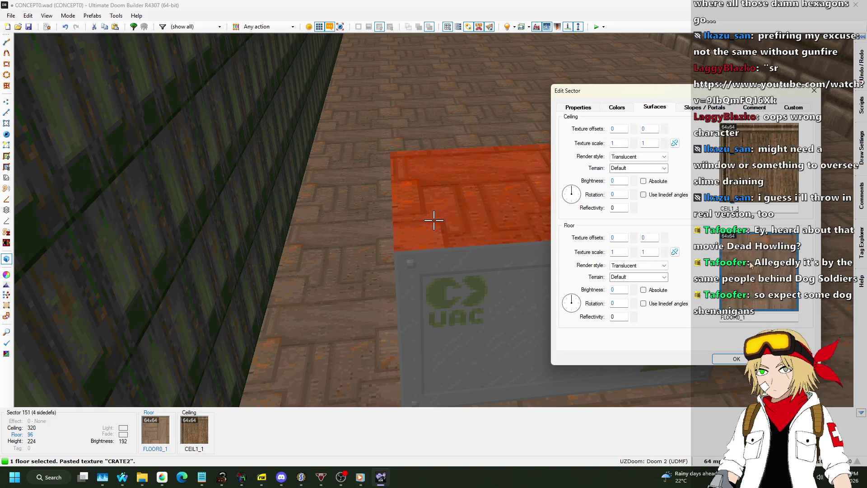
click(749, 261)
scroll(625, 184, down, 15)
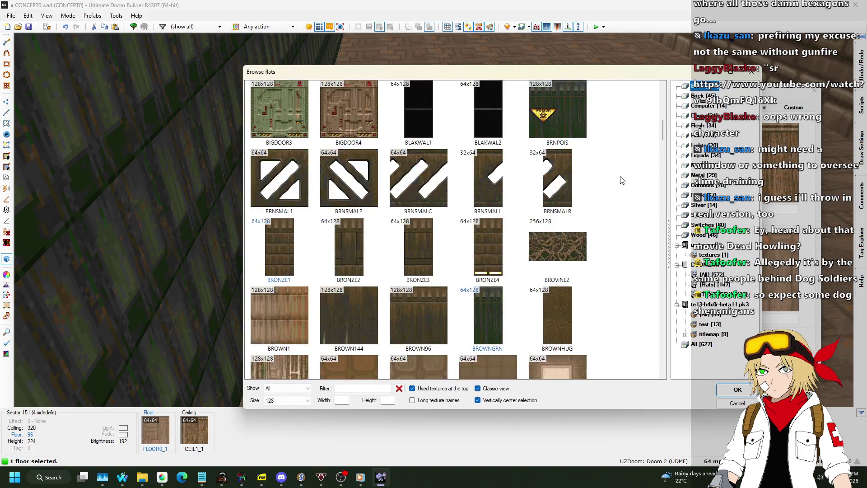
double_click(366, 244)
click(727, 360)
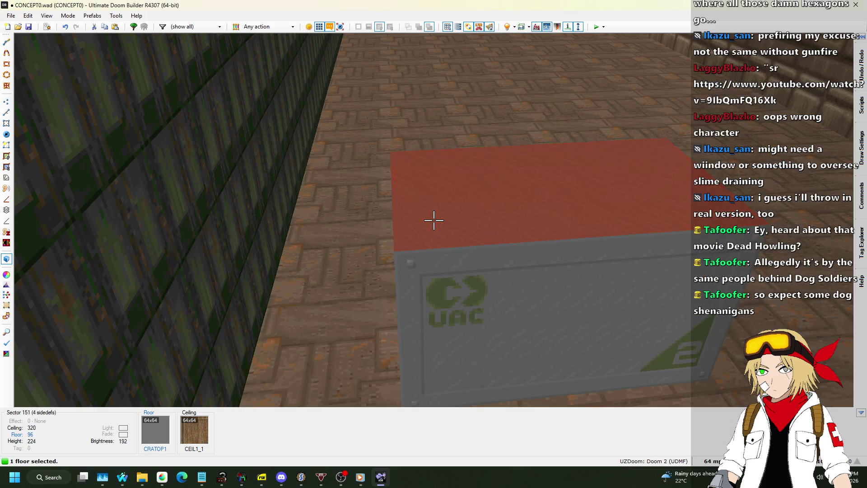
key(q)
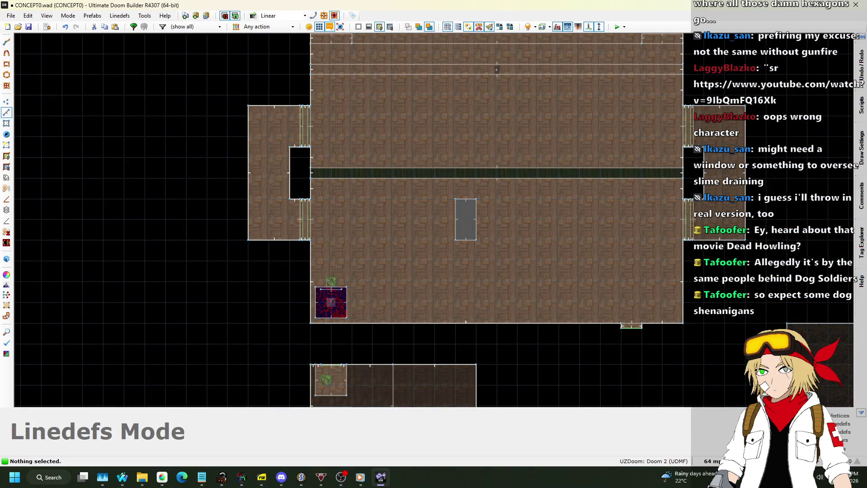
- Set the grid to 16, copy the crate sector and paste two copies beside it
click(711, 461)
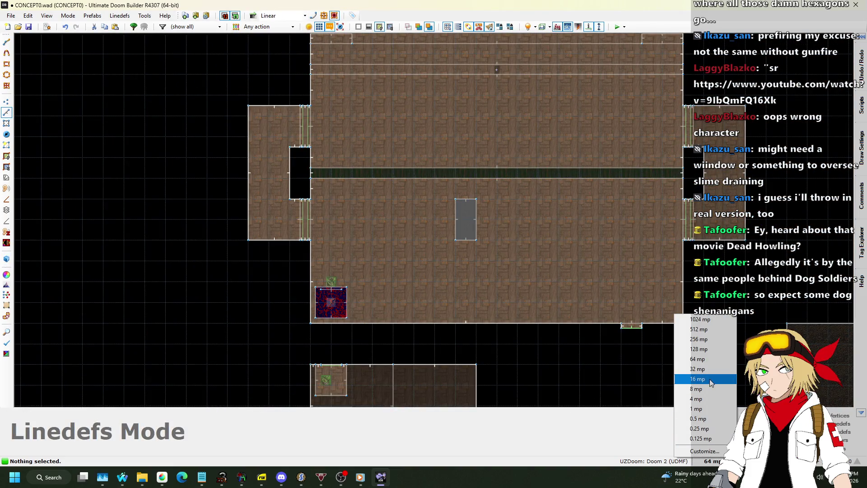
click(697, 378)
scroll(470, 219, up, 3)
drag(484, 267, 484, 267)
mouse_move(461, 189)
mouse_down()
mouse_move(488, 164)
mouse_move(477, 161)
mouse_up()
key(ctrl+c)
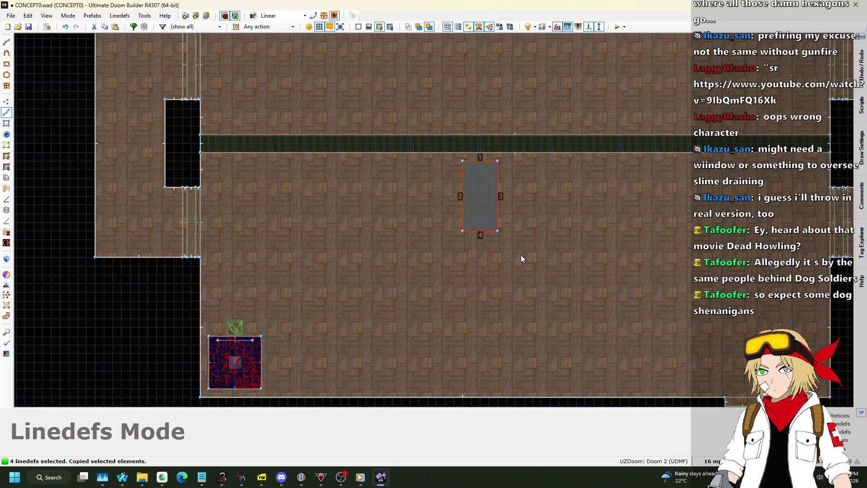
key(ctrl+v)
click(467, 299)
key(ctrl+v)
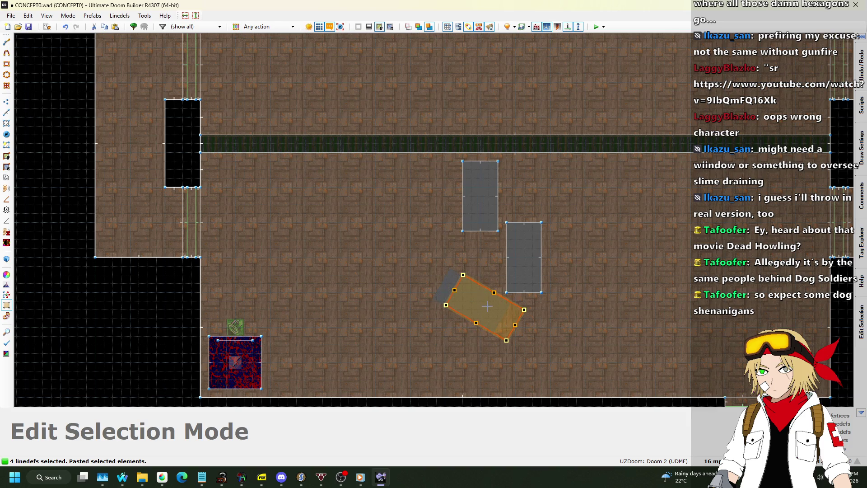
click(540, 253)
- Rotate one crate copy, paste another near the bottom wall, and check the cluster in 3D
drag(553, 306, 553, 302)
key(e)
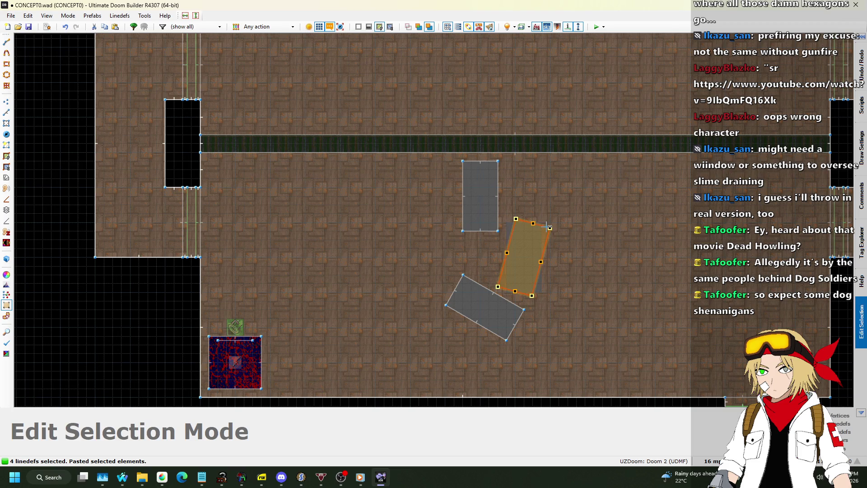
click(557, 364)
key(ctrl+v)
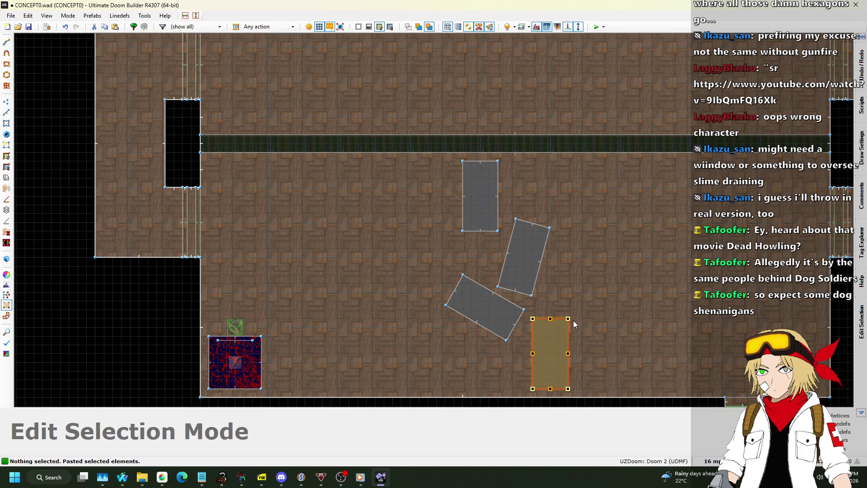
click(590, 351)
key(w)
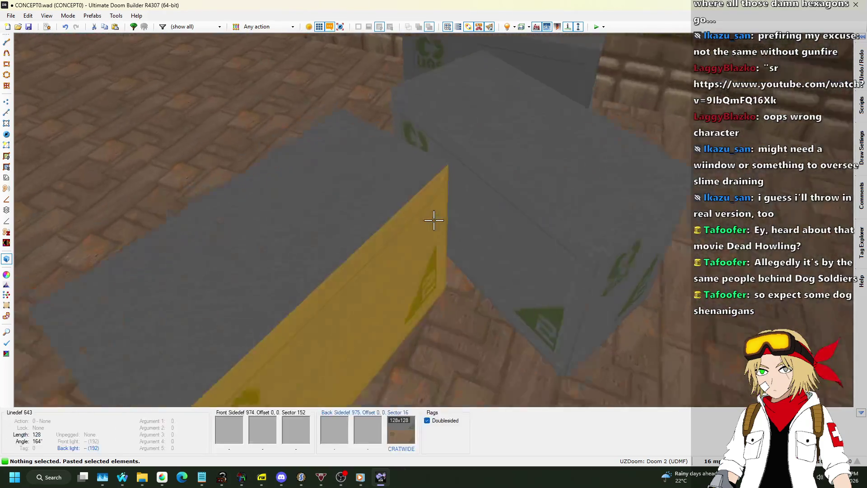
key(s)
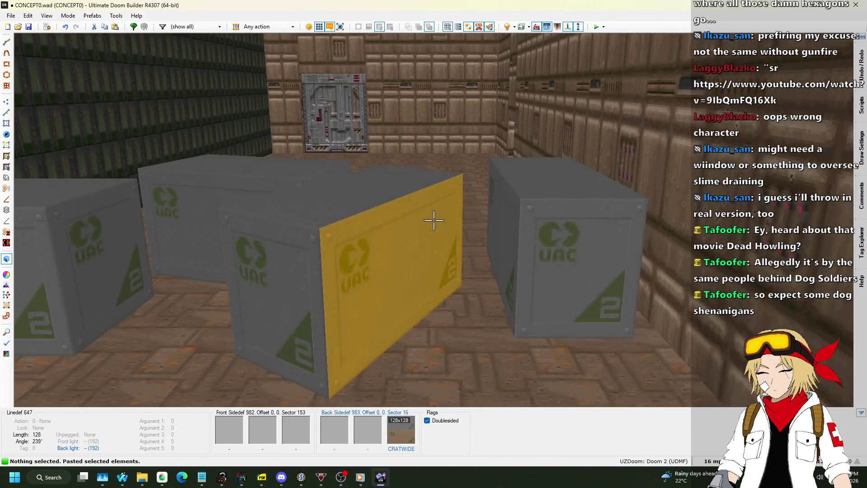
key(q)
scroll(434, 215, down, 2)
scroll(471, 194, up, 5)
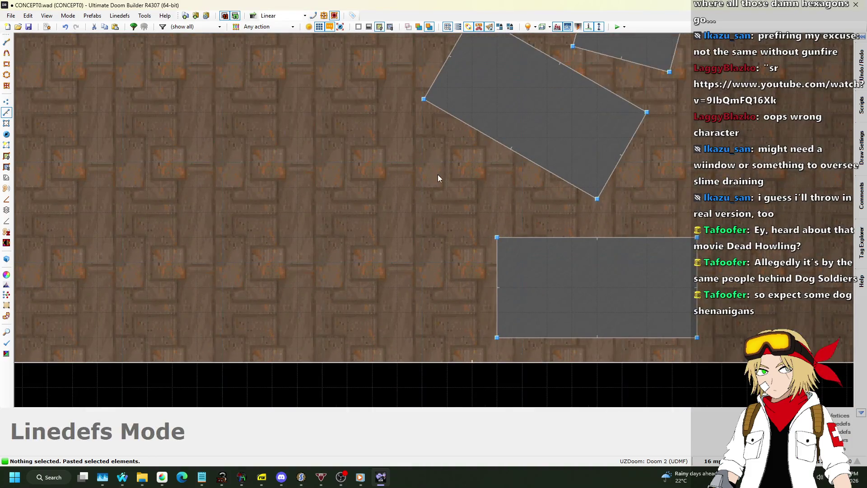
- Draw a small square crate sector and view it in 3D
key(d)
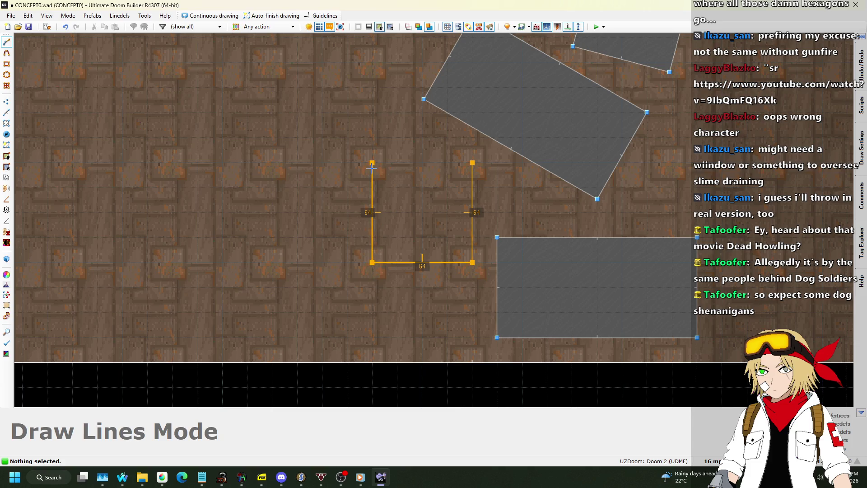
click(470, 167)
key(q)
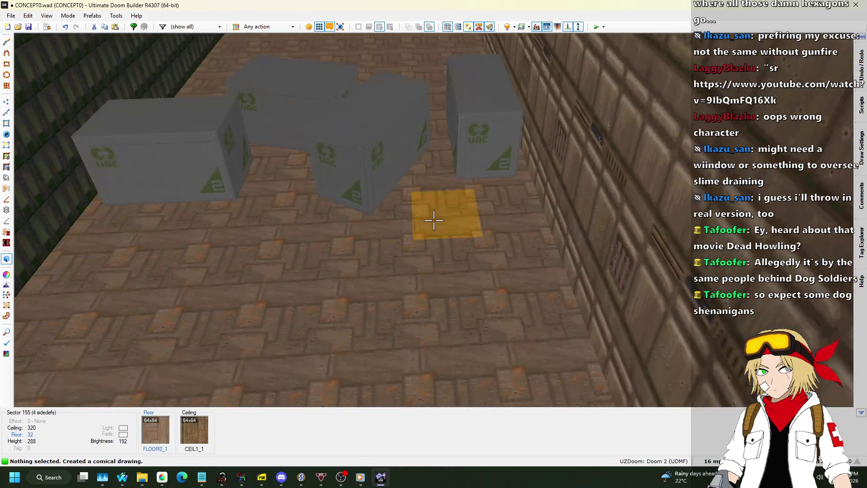
click(434, 220)
scroll(434, 220, up, 8)
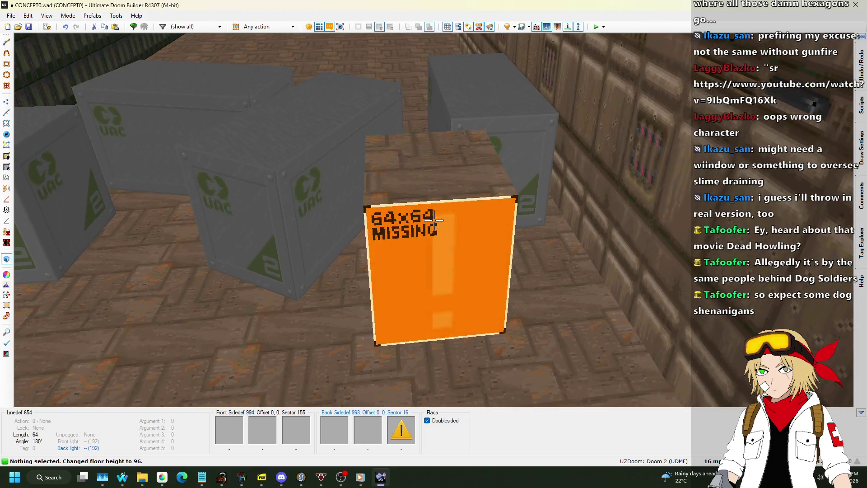
- Give the new crate block's side the CRATE1 texture
right_click(433, 219)
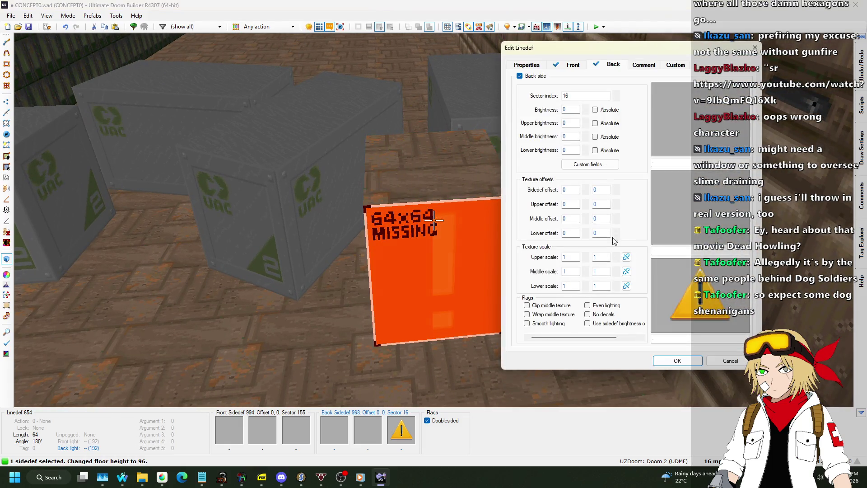
click(686, 225)
scroll(575, 181, down, 15)
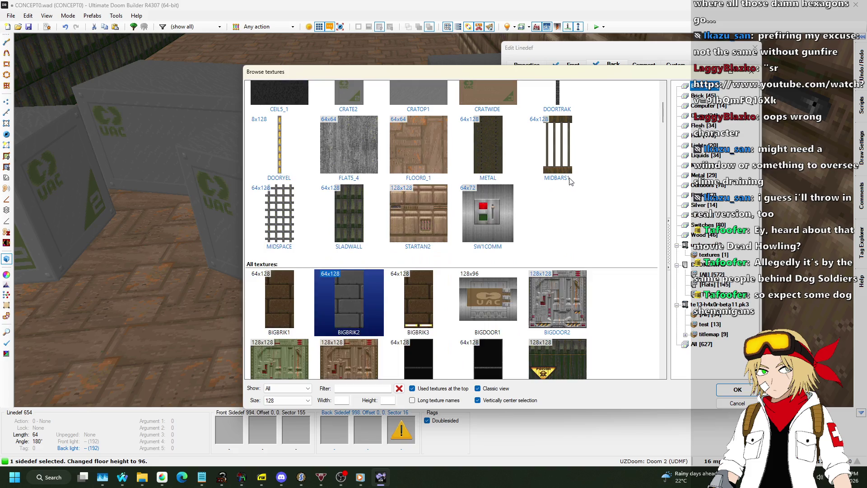
scroll(564, 183, down, 3)
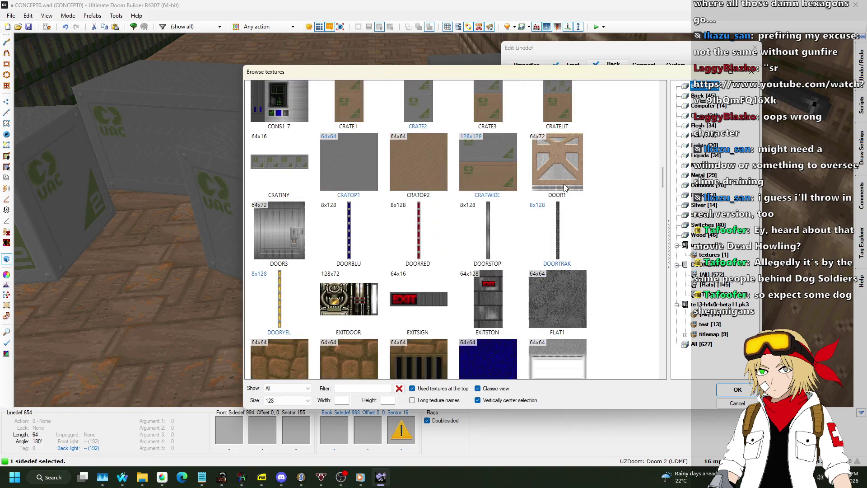
scroll(460, 204, up, 1)
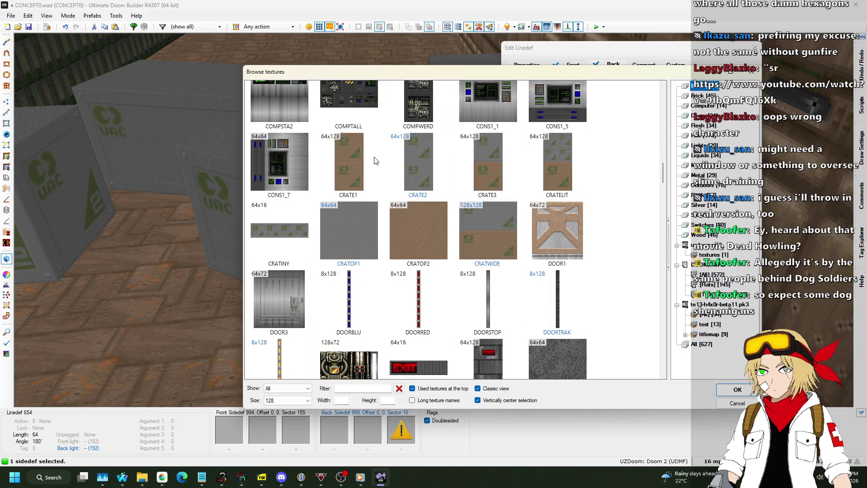
double_click(374, 160)
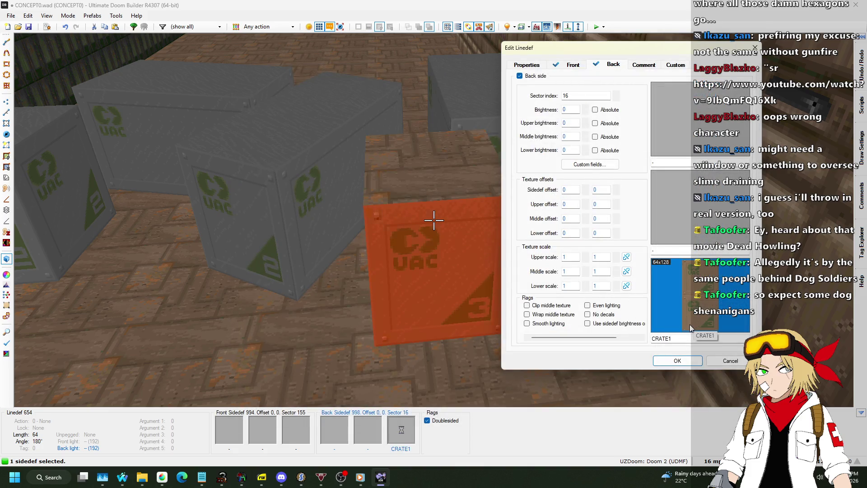
click(677, 360)
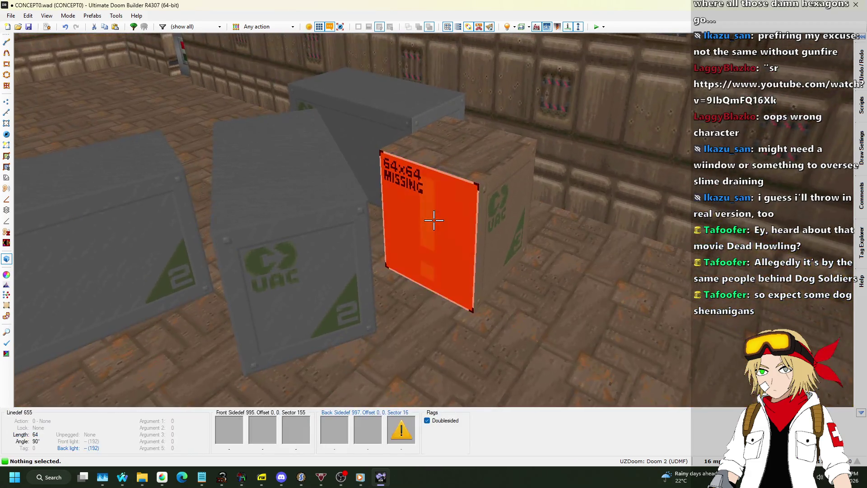
- Paste CRATE2 and CRATE1 onto the neighbouring untextured crate faces
key(ctrl+v)
key(s)
key(w)
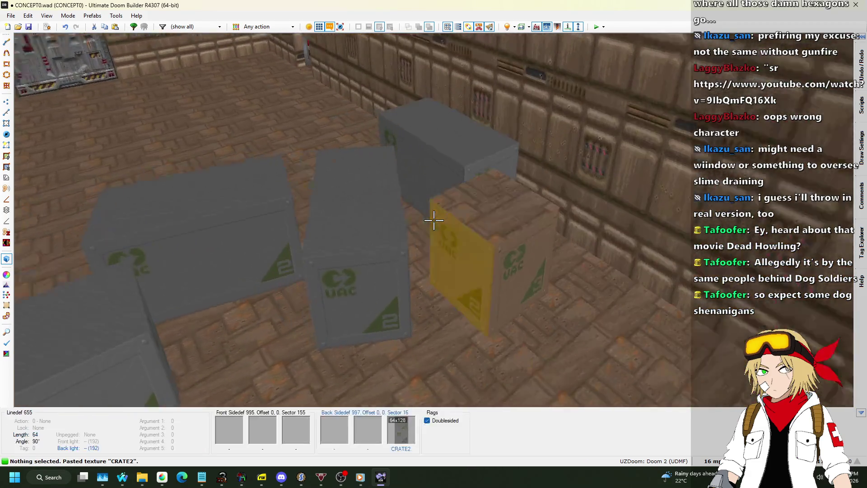
key(a)
click(433, 220)
key(ctrl+v)
- Give a crate top the CRATOP2 flat, copy it, and return to 2D
key(w)
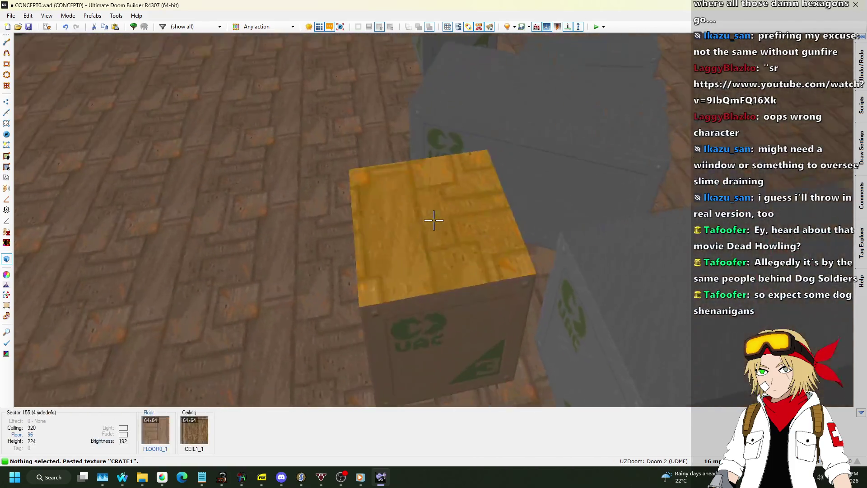
click(434, 220)
right_click(433, 220)
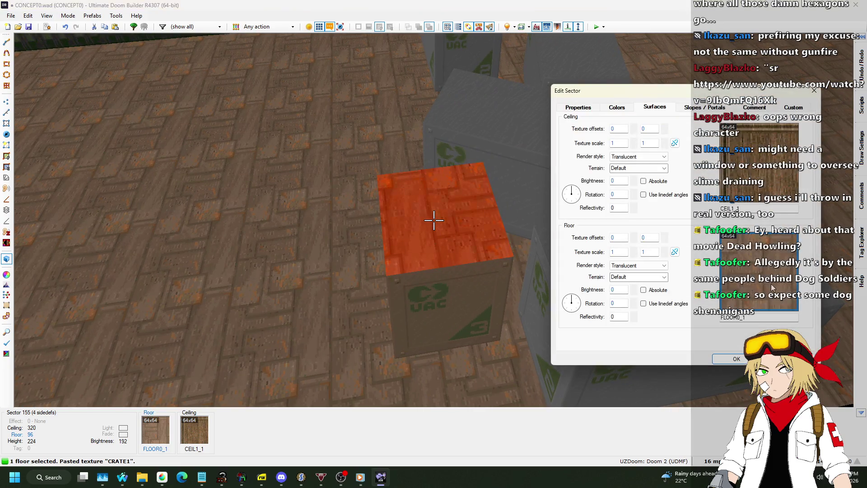
click(759, 270)
scroll(478, 221, down, 10)
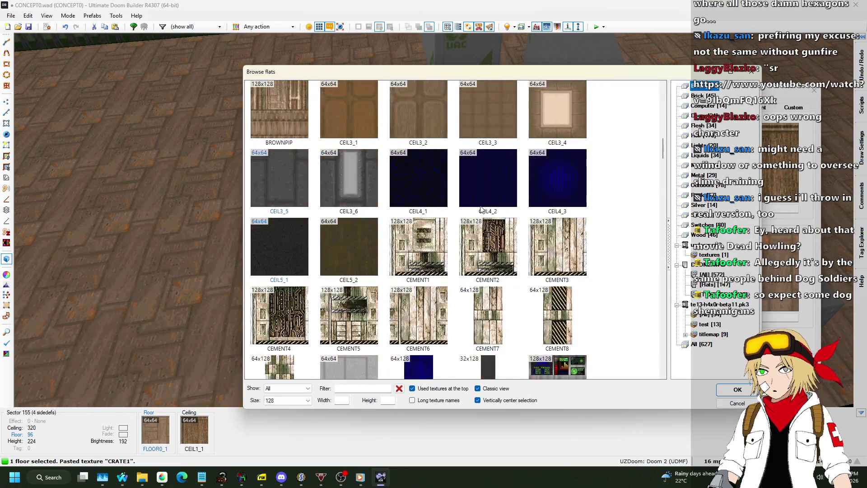
double_click(432, 237)
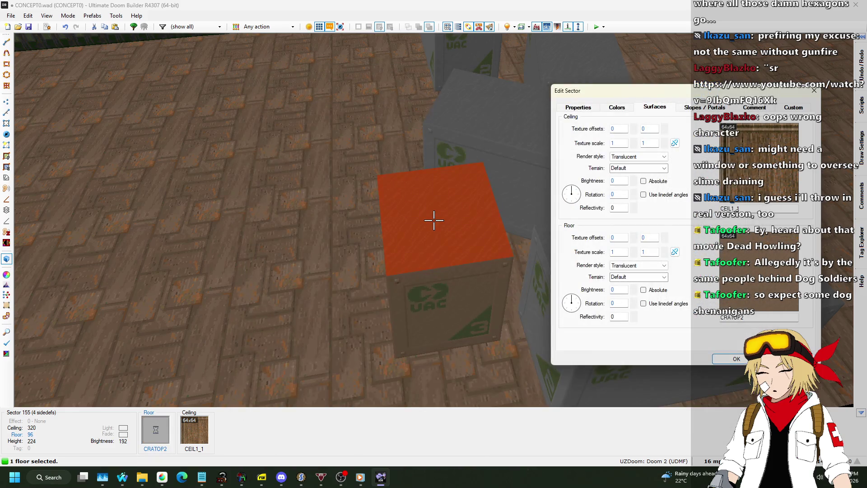
key(Return)
key(ctrl+c)
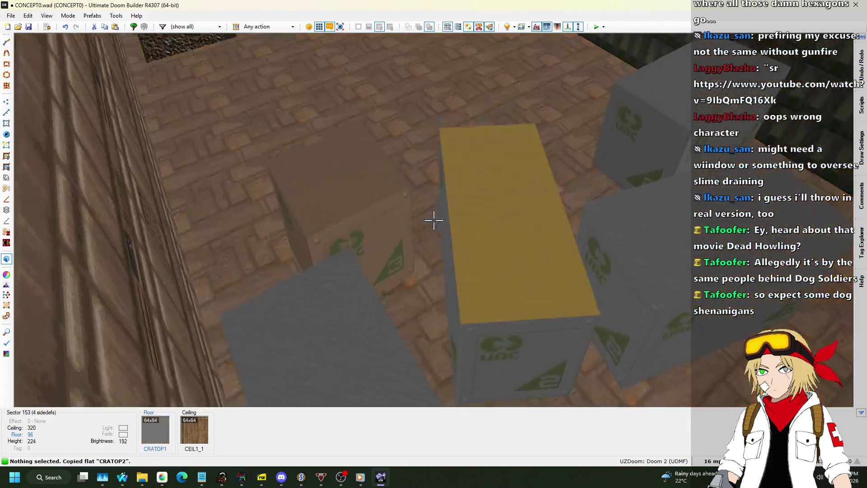
key(q)
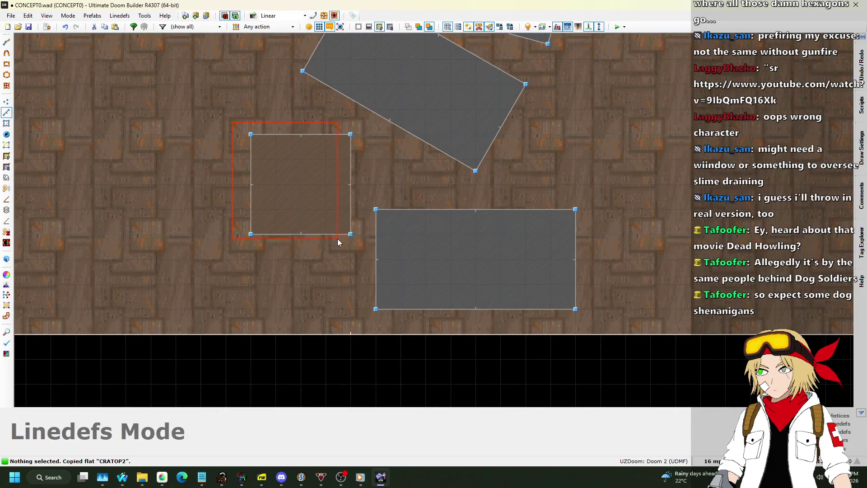
- Paste two crate square copies on a 4-unit grid and place them in the cluster
key(ctrl+v)
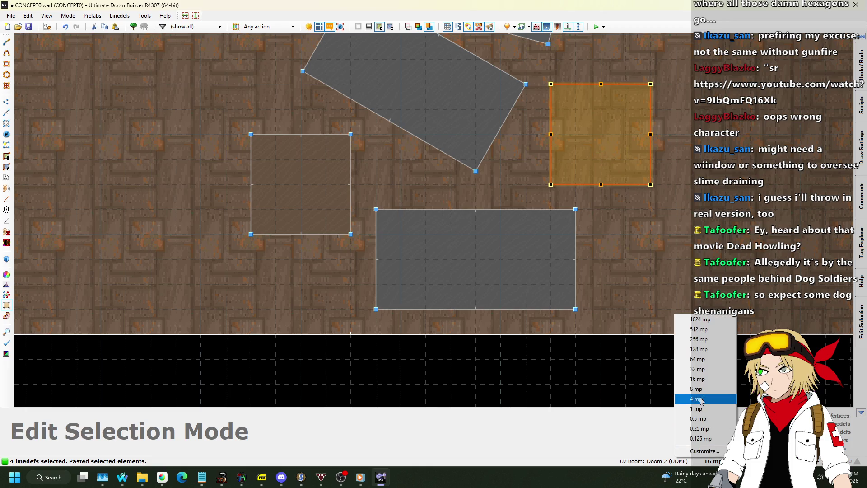
click(697, 399)
drag(609, 149, 585, 165)
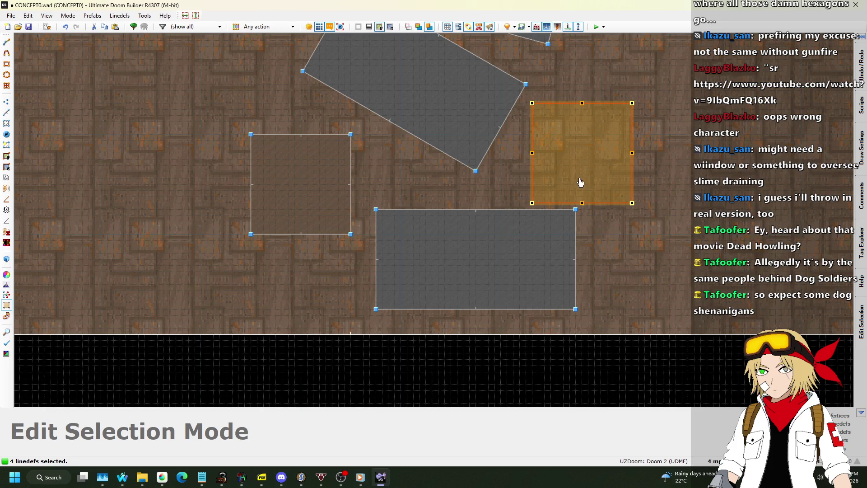
key(Return)
scroll(585, 169, down, 5)
scroll(375, 143, up, 4)
key(ctrl+v)
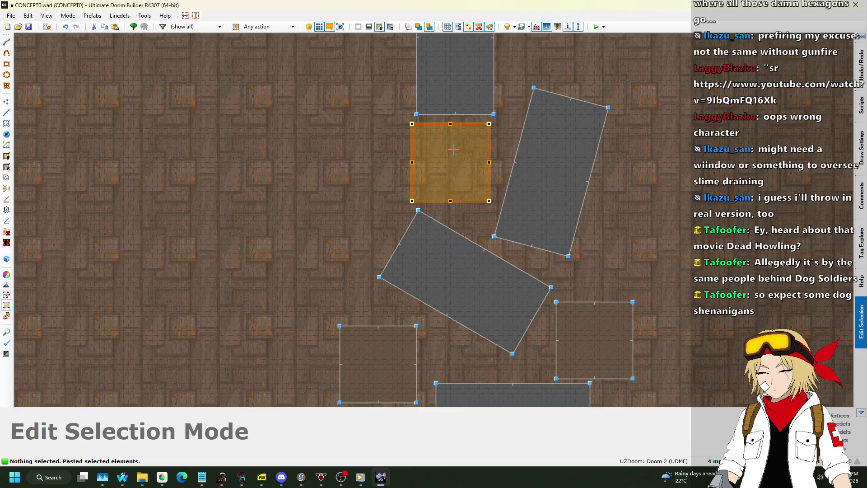
key(Return)
scroll(453, 155, down, 5)
scroll(516, 86, up, 5)
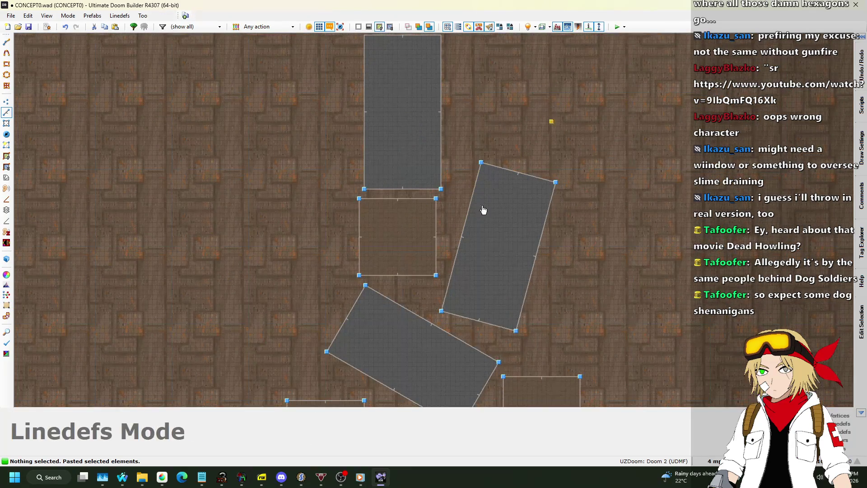
scroll(481, 205, down, 3)
- Paste another crate square and rotate it about 20° clockwise
key(ctrl+v)
scroll(504, 122, up, 3)
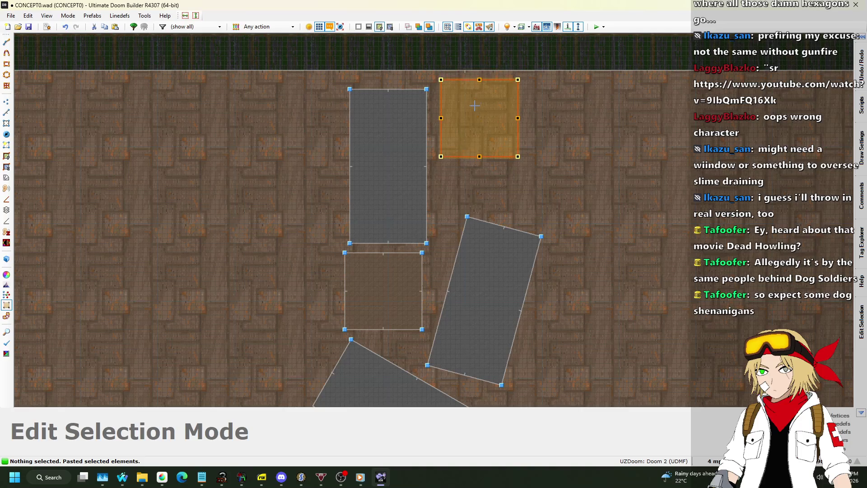
drag(517, 80, 527, 90)
key(Return)
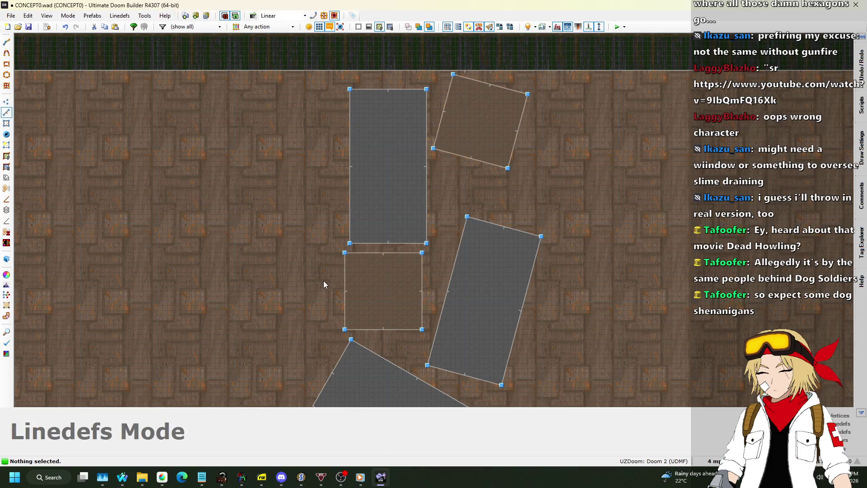
scroll(375, 167, down, 4)
scroll(481, 240, up, 5)
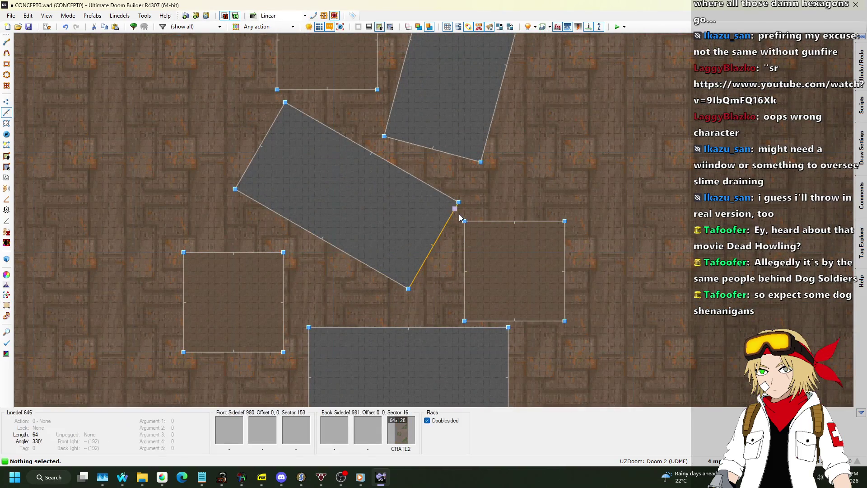
- Rotate one crate about 15° and nudge it up, then turn another 45° into a diamond
drag(580, 327, 582, 326)
key(e)
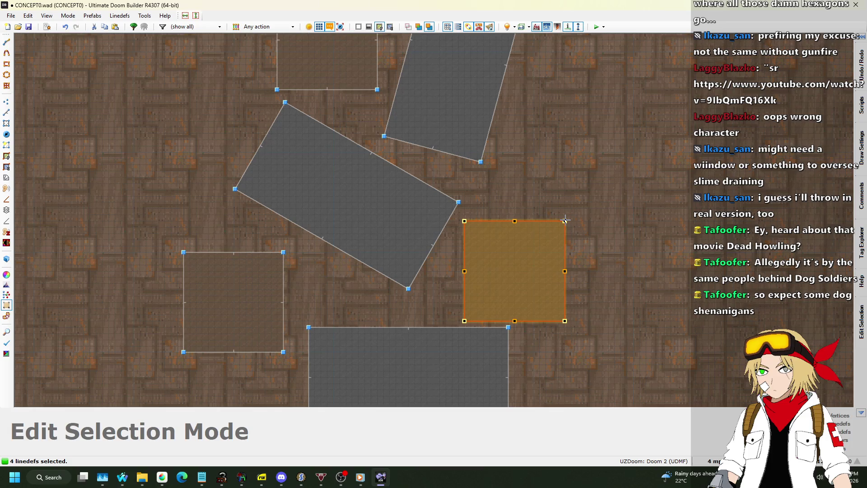
drag(565, 220, 552, 208)
drag(531, 289, 531, 263)
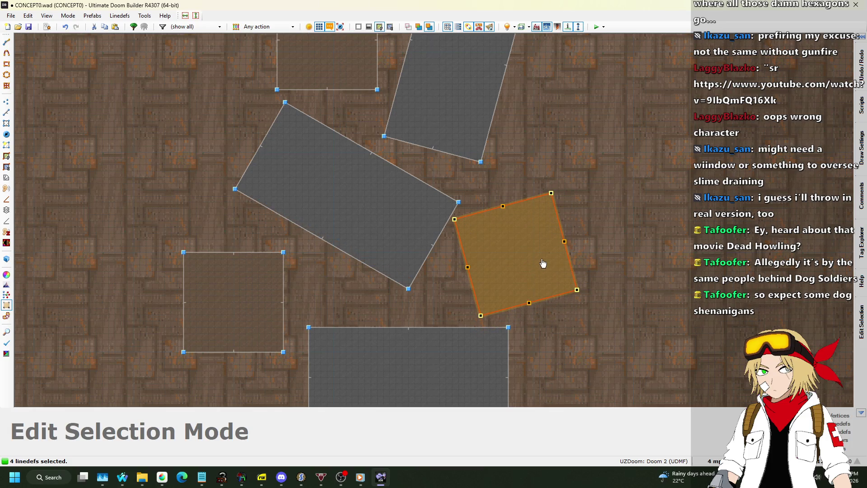
key(Return)
scroll(511, 248, down, 3)
scroll(384, 213, up, 3)
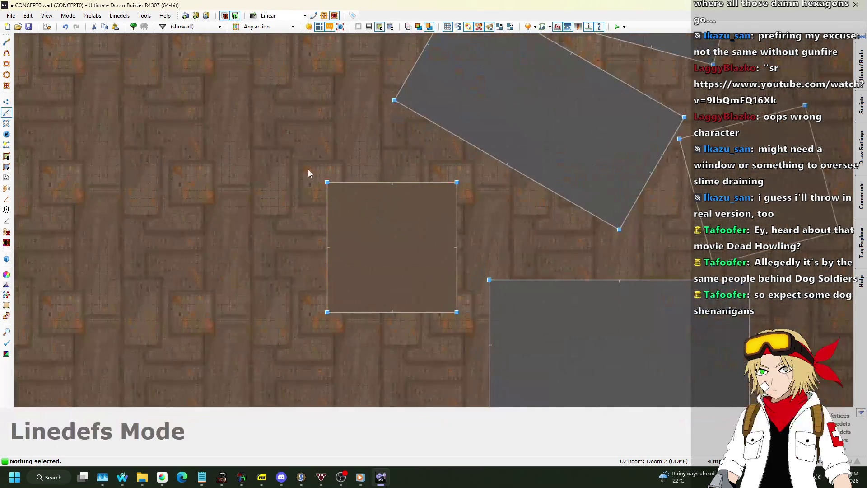
drag(456, 320, 457, 318)
key(e)
mouse_move(461, 194)
mouse_down()
mouse_move(488, 240)
mouse_move(475, 245)
mouse_move(491, 246)
mouse_up()
- Commit the diamond rotation and fly around the crate cluster in 3D
key(Return)
key(q)
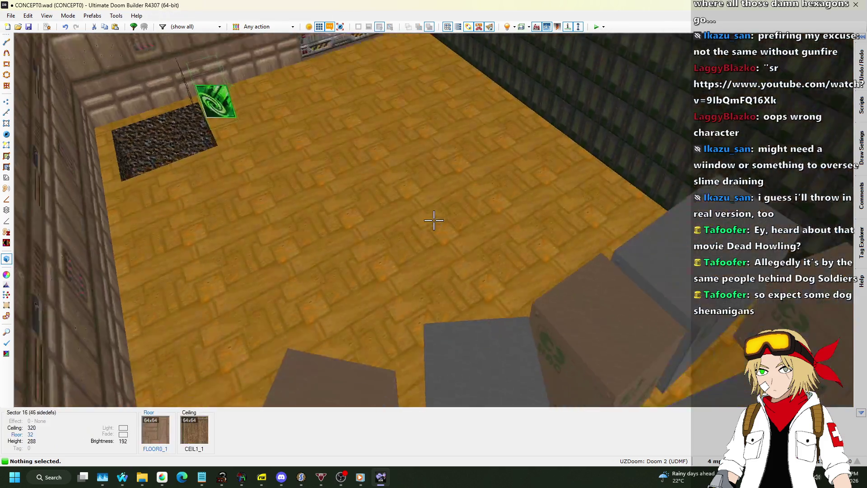
key(w)
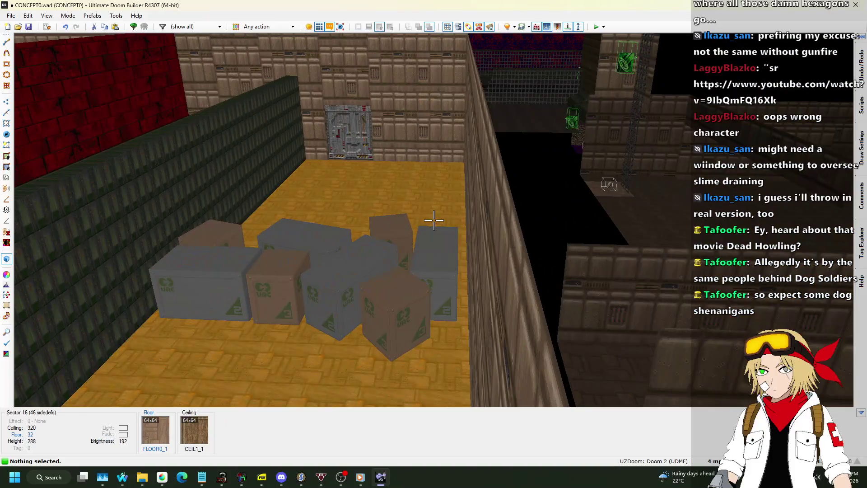
key(w)
click(433, 220)
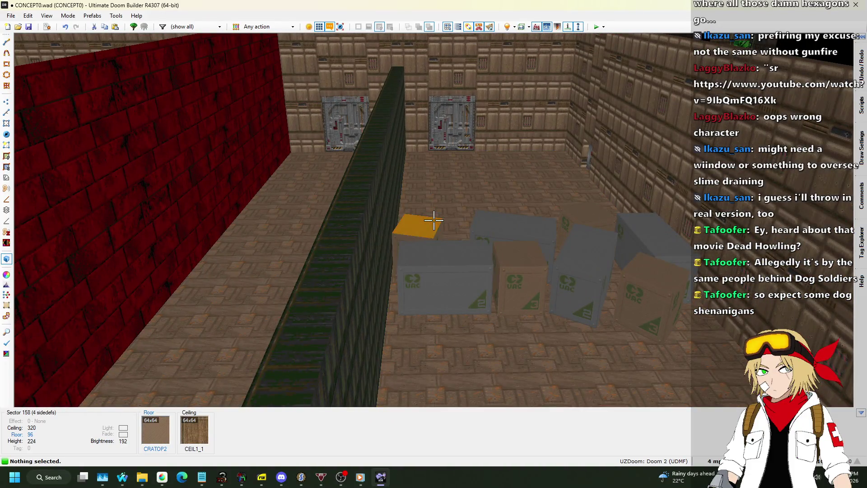
key(w)
key(w)
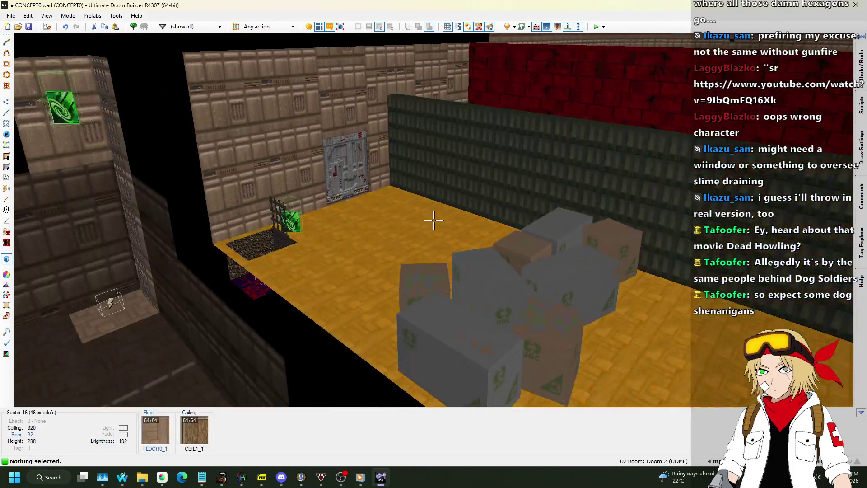
key(w)
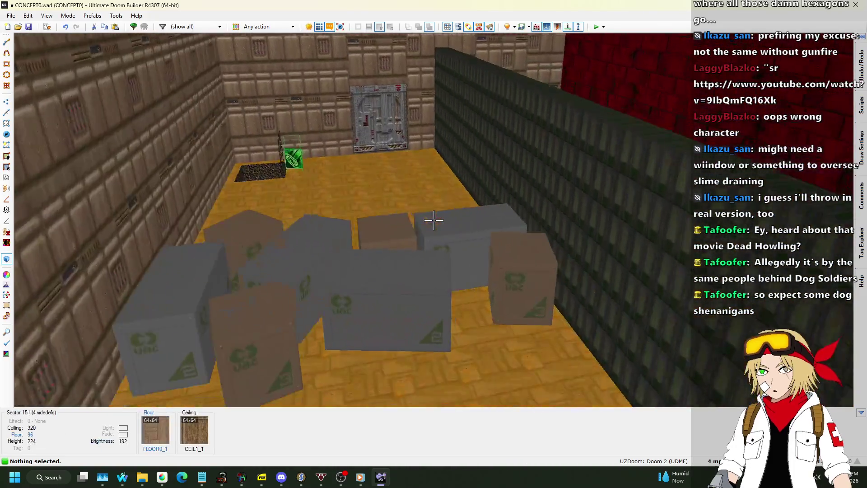
key(q)
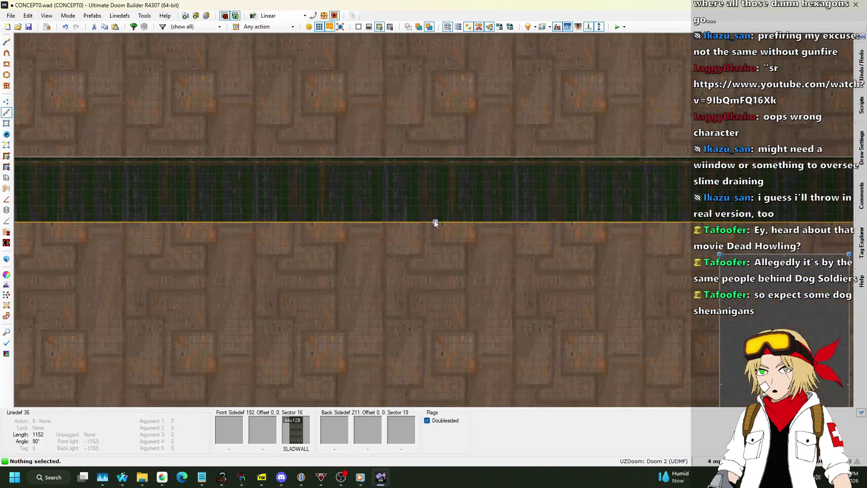
- Save the map to CONCEPT0.wad
scroll(548, 253, up, 1)
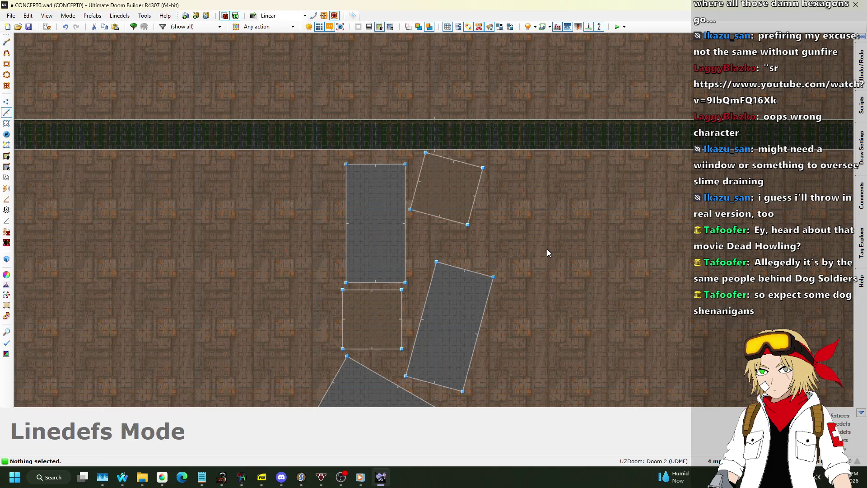
scroll(522, 256, down, 5)
key(ctrl+s)
scroll(495, 109, up, 2)
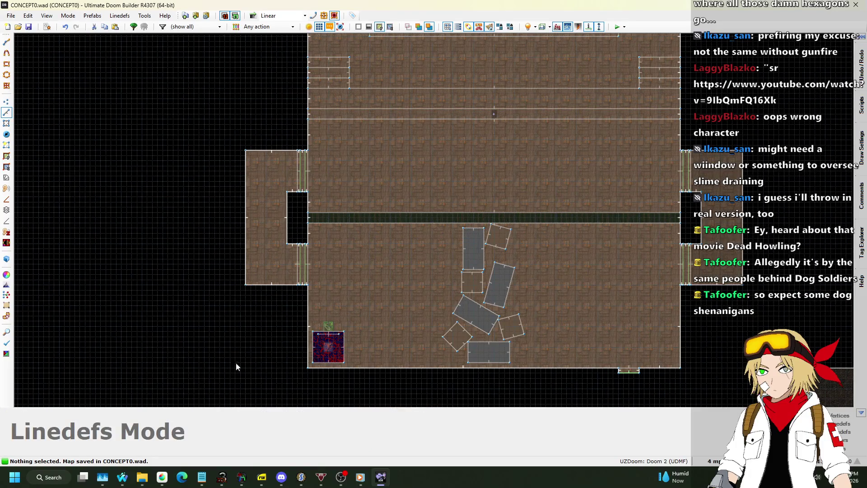
- On a 32-unit grid in Vertices mode, drag a top-arc vertex left to split the top wall
scroll(219, 347, down, 4)
scroll(275, 158, down, 2)
scroll(326, 70, up, 8)
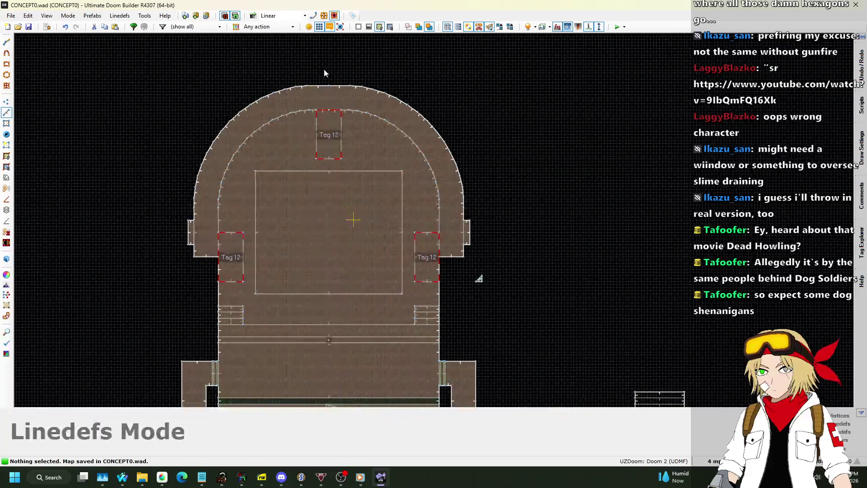
click(6, 101)
click(711, 461)
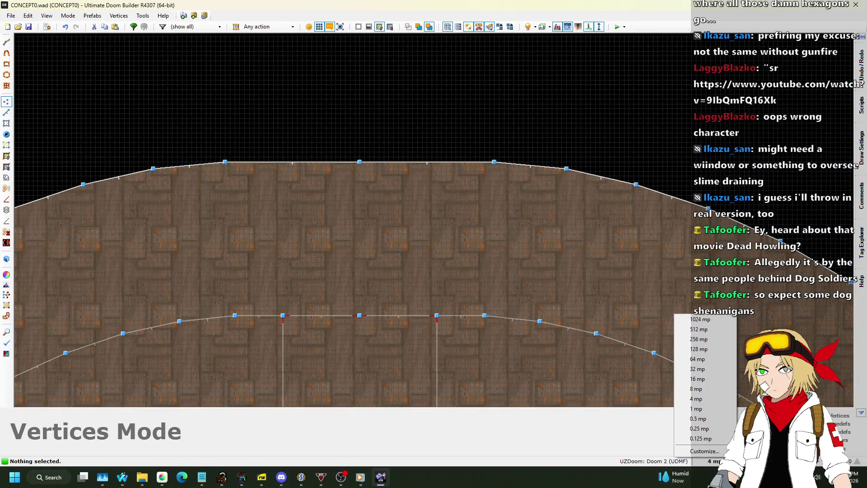
click(715, 369)
scroll(392, 168, up, 2)
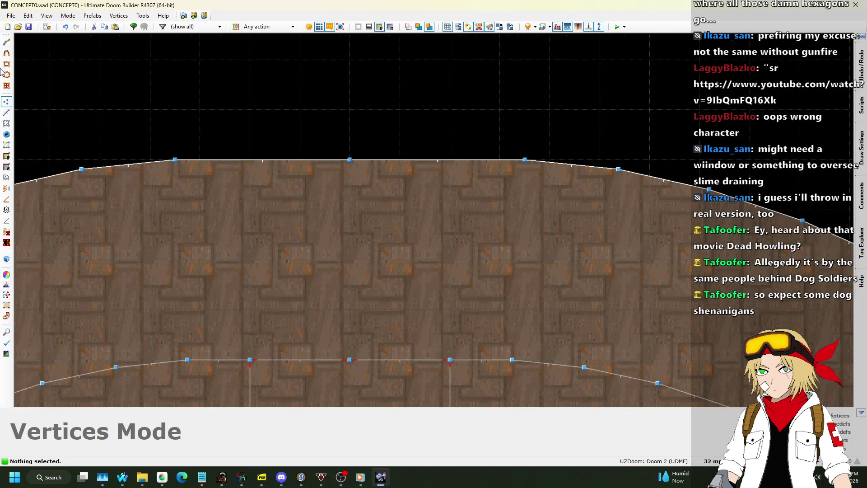
drag(350, 161, 244, 164)
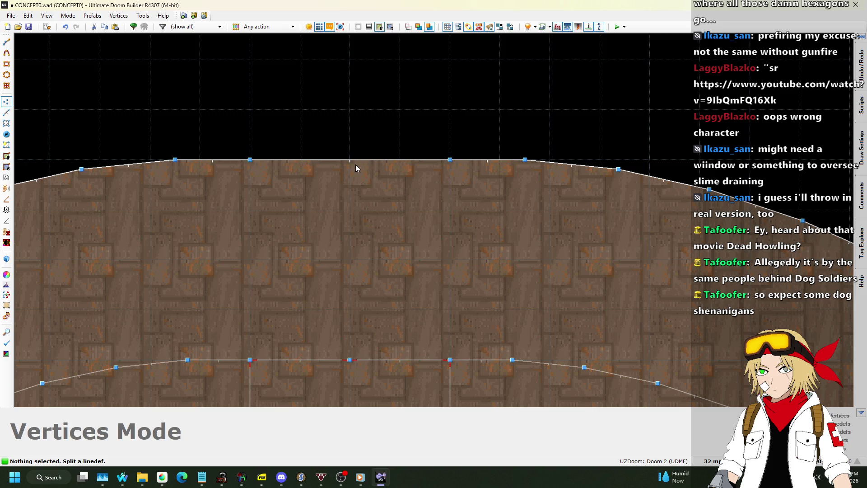
- Set BIGDOOR5 as the front middle texture of the two alcove back lines
click(7, 113)
click(320, 165)
click(375, 159)
right_click(375, 160)
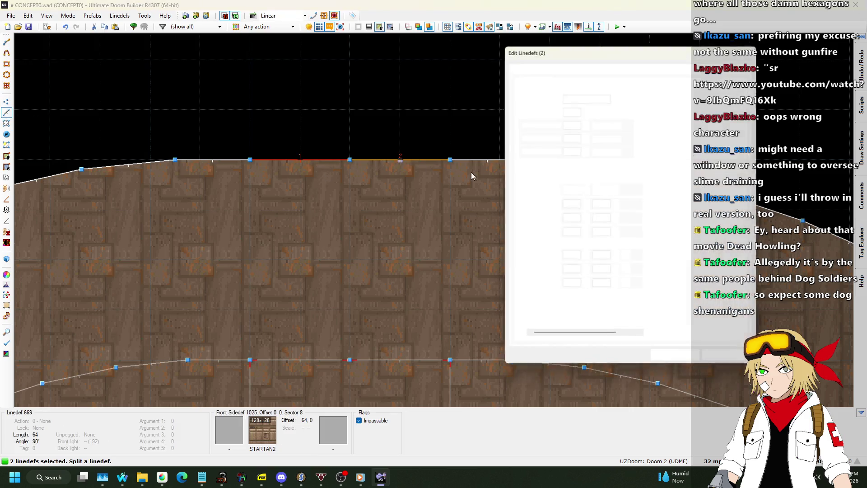
click(569, 66)
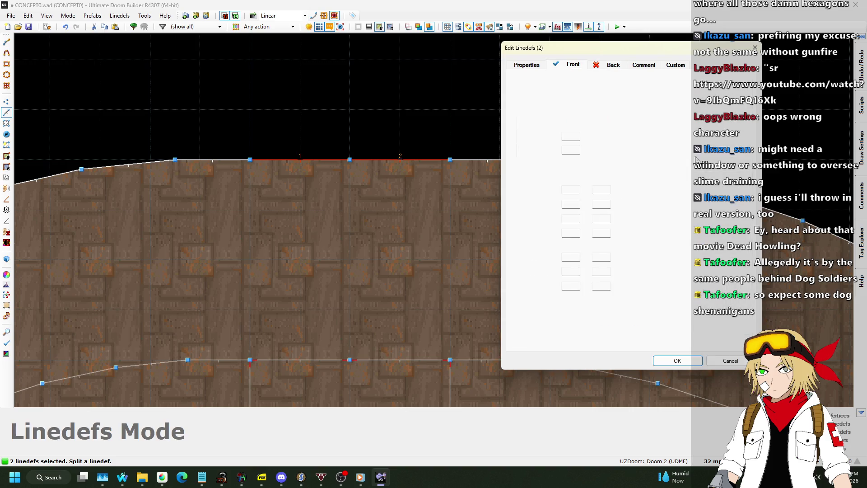
click(700, 208)
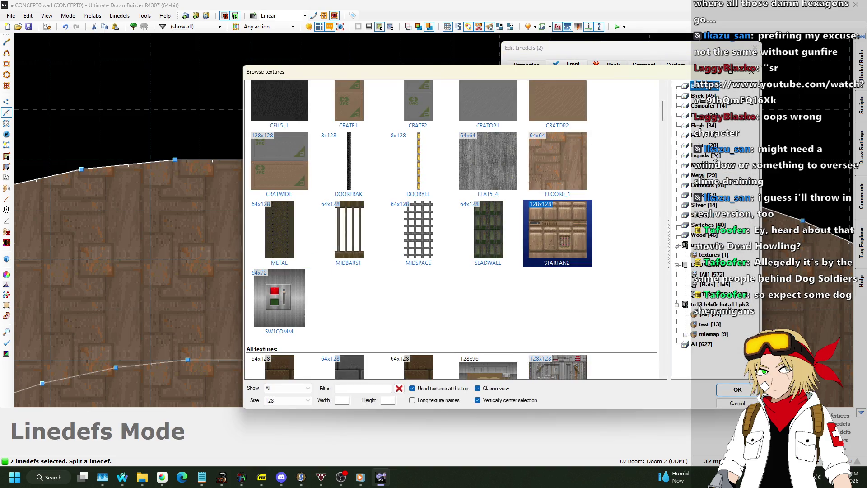
click(702, 117)
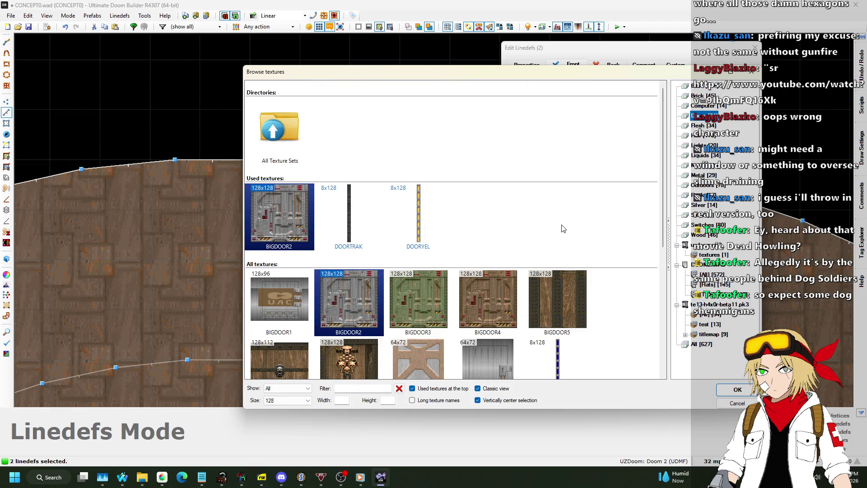
scroll(562, 208, down, 1)
double_click(561, 208)
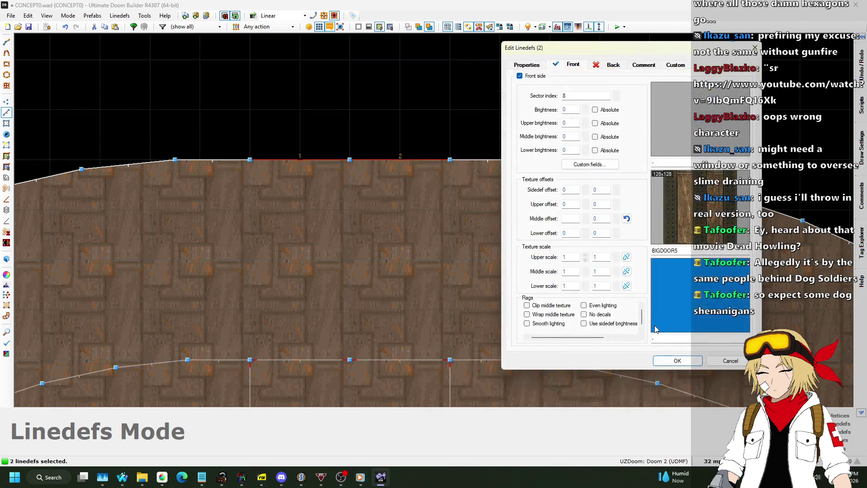
click(679, 364)
click(86, 85)
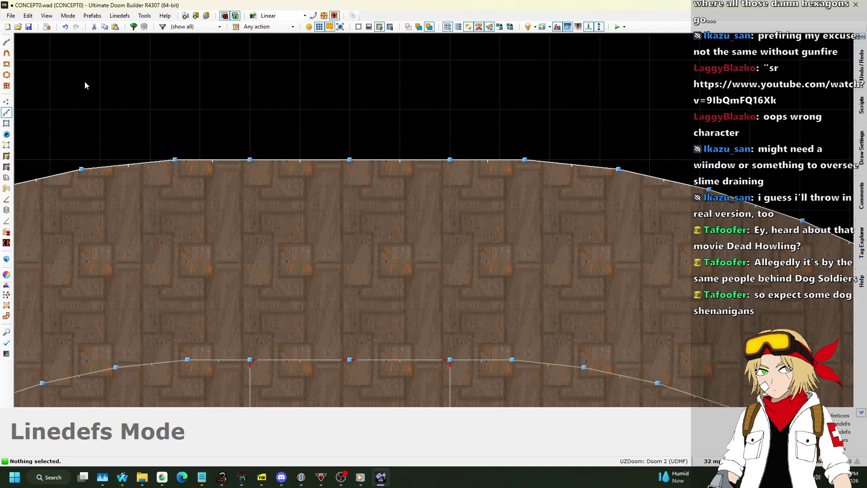
click(6, 101)
- Raise the three top vertices into a rectangular bump and check it in 3D
drag(249, 159, 250, 110)
drag(349, 160, 350, 110)
drag(450, 160, 450, 110)
key(q)
key(w)
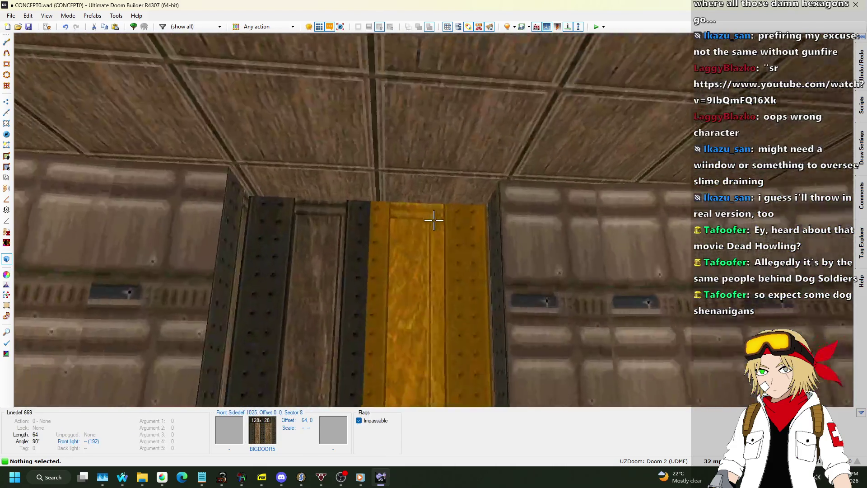
key(s)
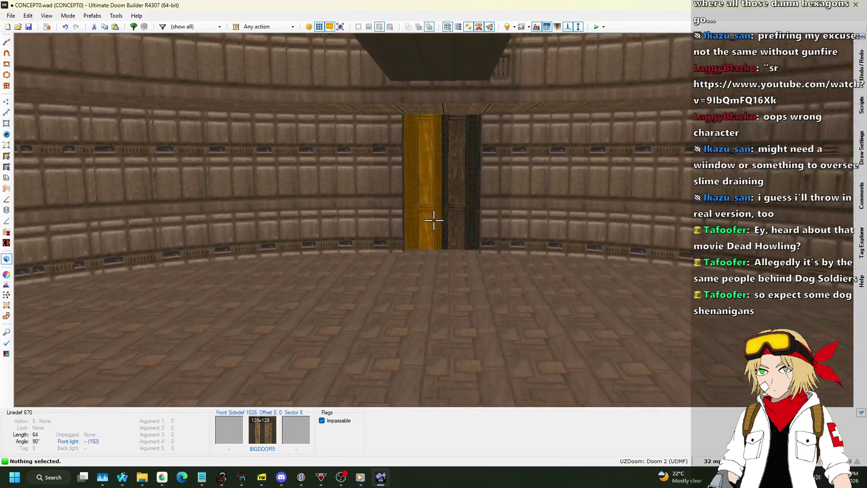
key(w)
key(q)
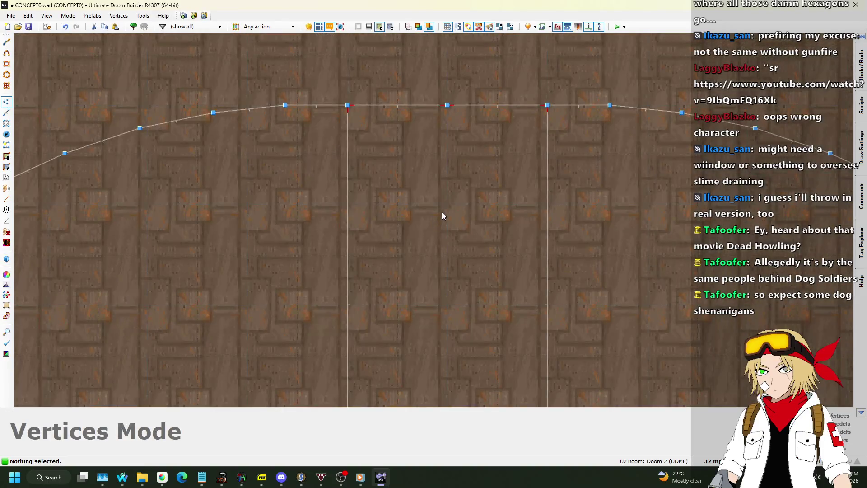
scroll(443, 209, down, 3)
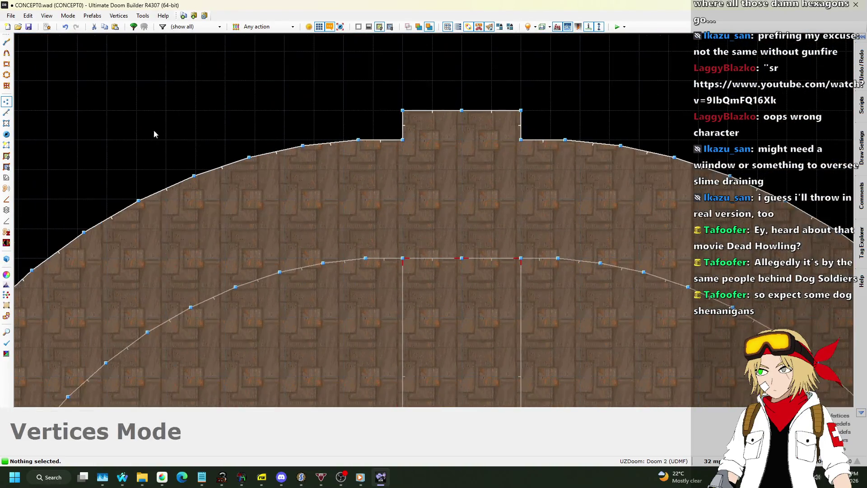
- Draw a line across the bump to close off the recess sector
click(6, 113)
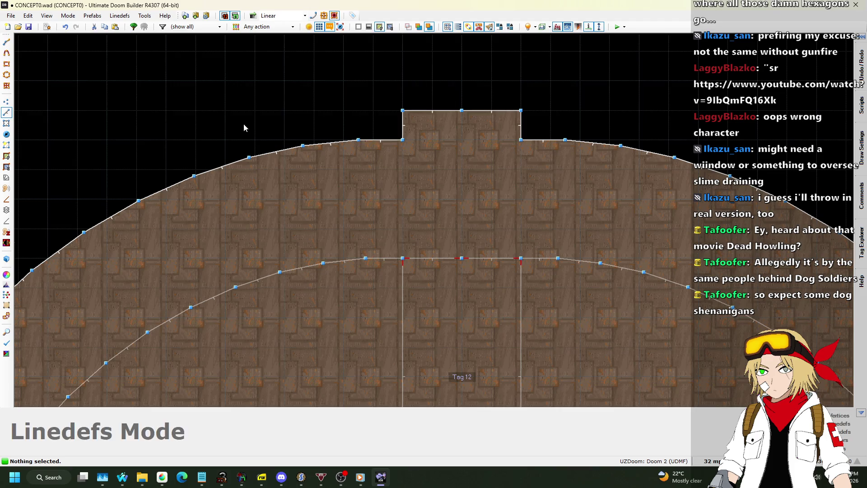
key(d)
click(403, 141)
click(531, 143)
- Set the new recess ceiling height to 128
key(q)
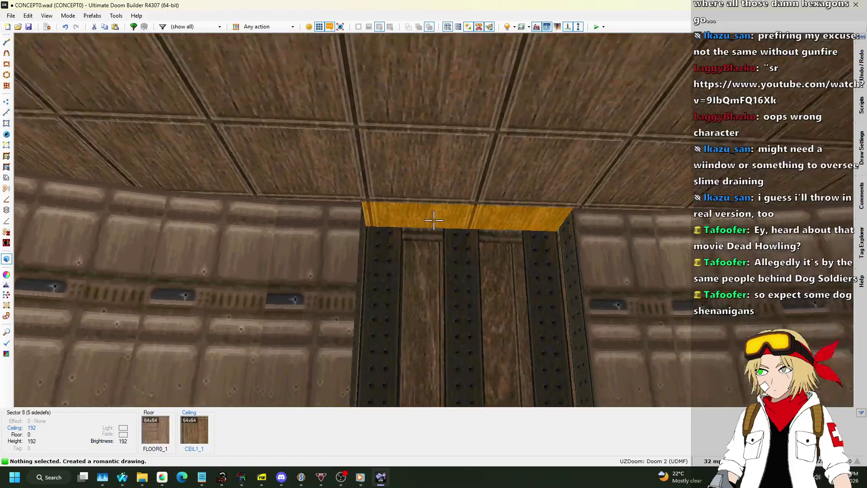
click(433, 220)
scroll(433, 220, up, 2)
scroll(433, 220, down, 8)
key(w)
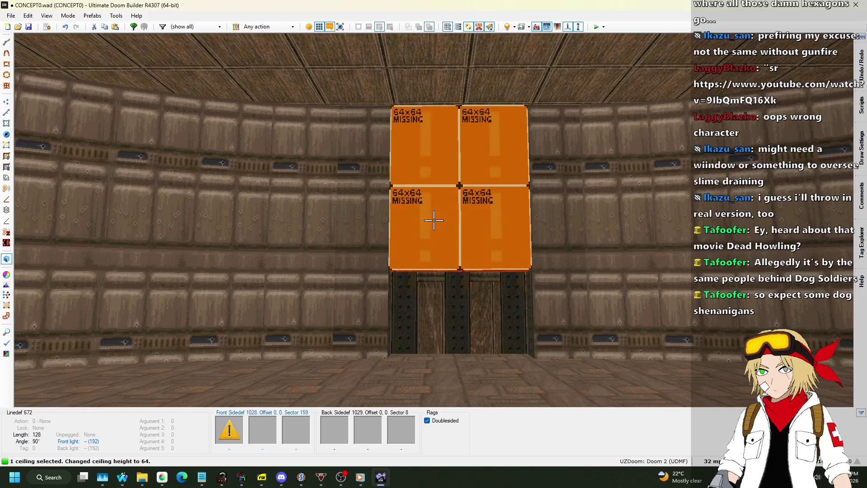
scroll(433, 220, up, 5)
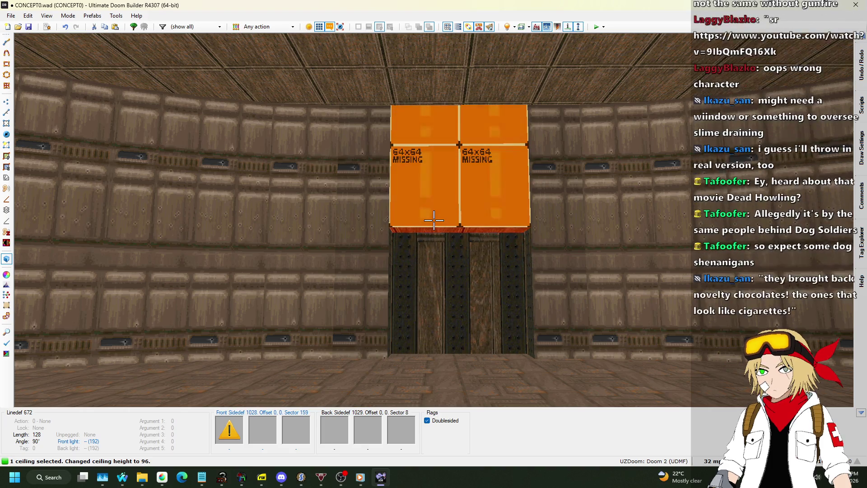
scroll(433, 220, up, 3)
key(w)
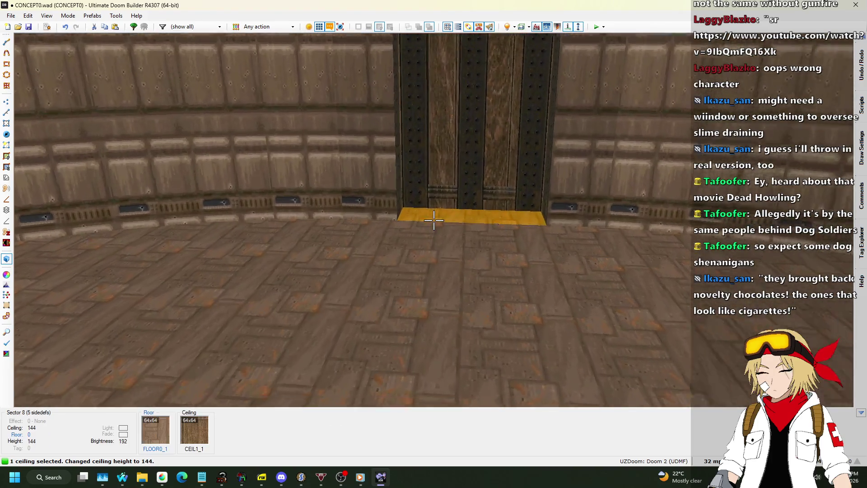
scroll(433, 220, down, 2)
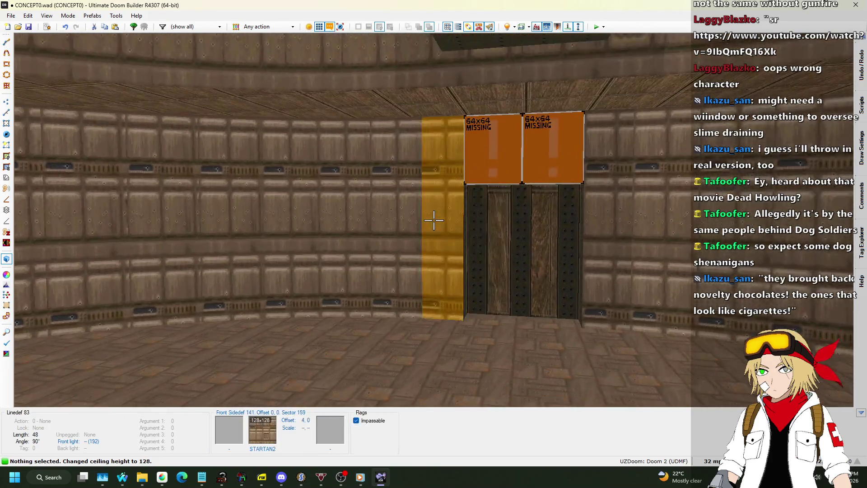
- Paste STARTAN2 onto the wall above the BIGDOOR5 door and return to 2D
key(ctrl+v)
key(w)
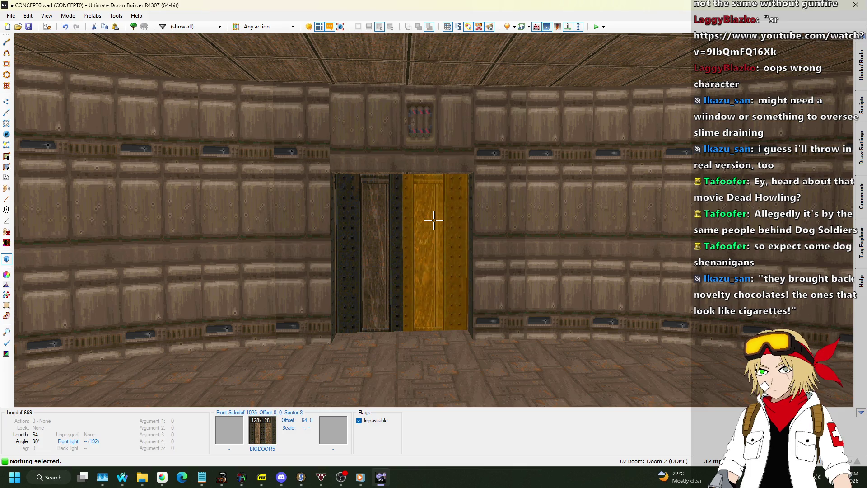
key(q)
scroll(356, 243, down, 5)
scroll(376, 150, up, 3)
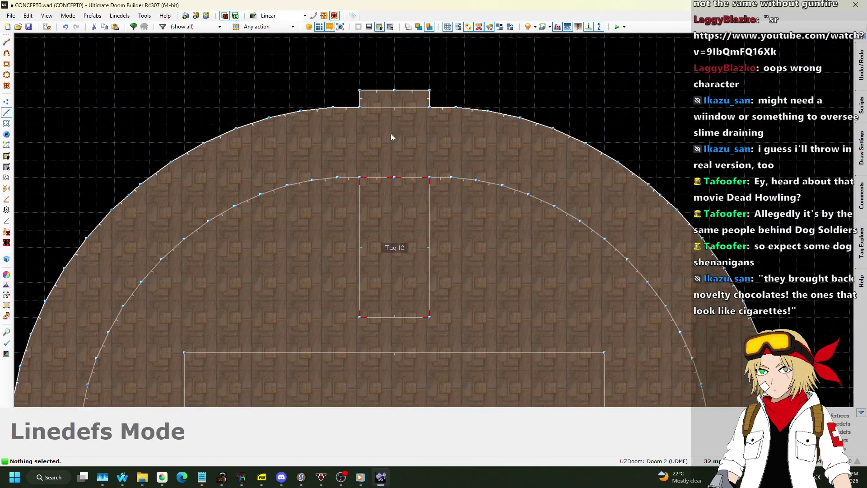
- Box-select the round room and its surroundings, then deselect the crate cluster
scroll(379, 113, down, 1)
scroll(373, 84, down, 1)
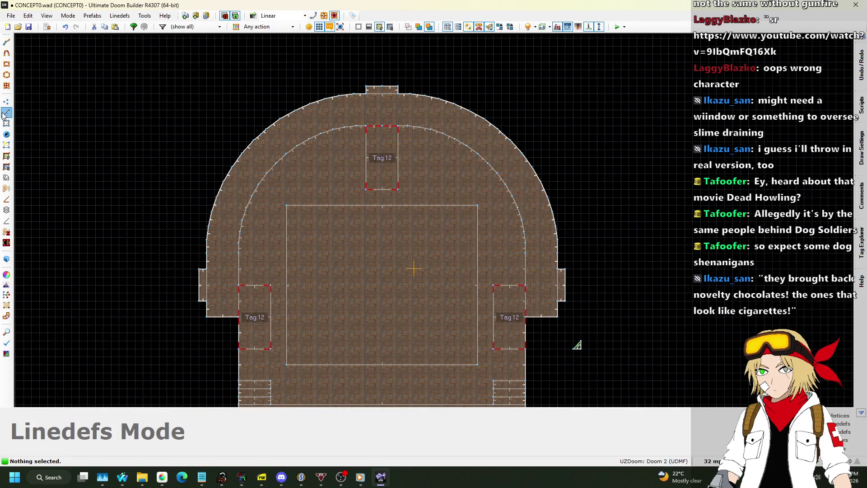
scroll(235, 90, down, 2)
scroll(212, 86, up, 2)
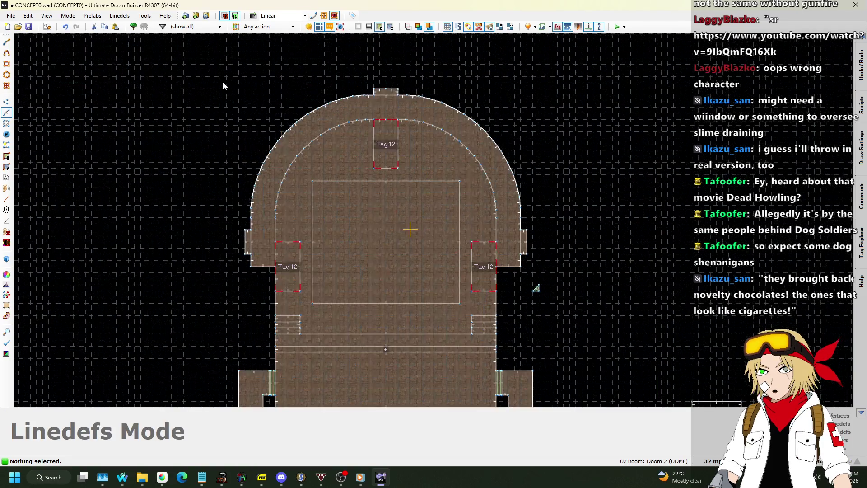
scroll(224, 81, down, 2)
drag(223, 81, 324, 337)
scroll(324, 337, up, 5)
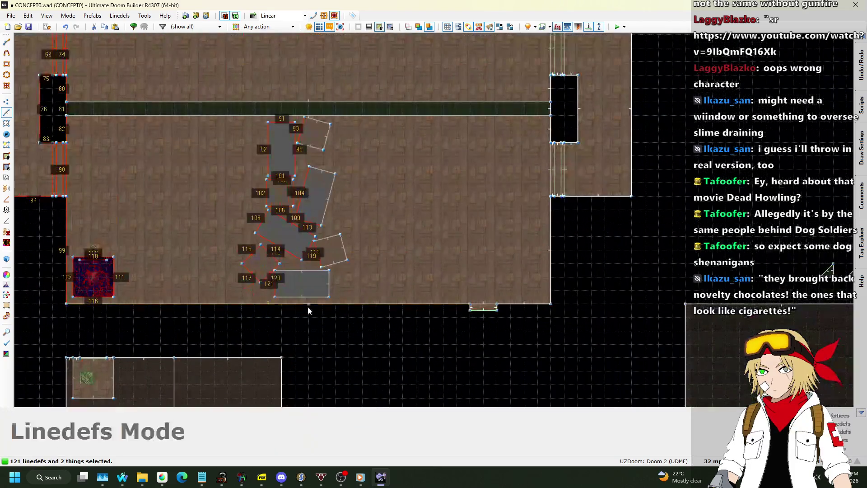
drag(212, 120, 375, 307)
scroll(297, 126, up, 2)
scroll(310, 130, down, 5)
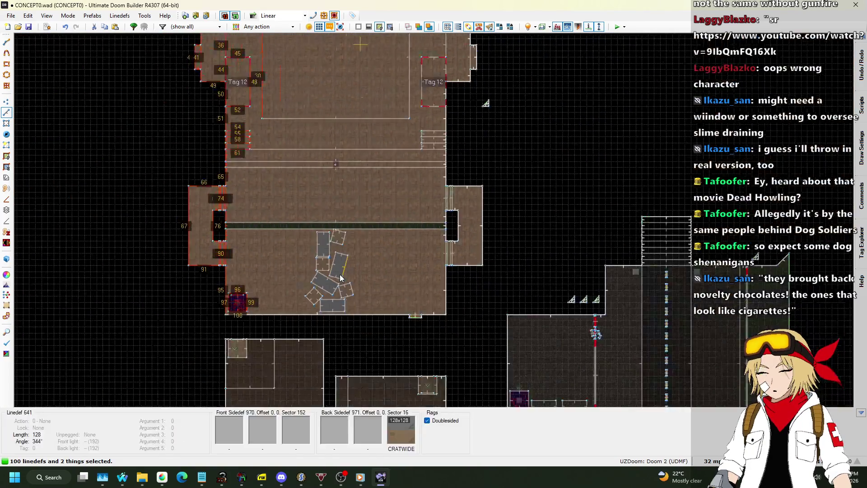
scroll(348, 239, up, 3)
scroll(367, 55, up, 3)
- In Linedefs mode, drop the alcove side line, another alcove line and the recess line from the selection
key(l)
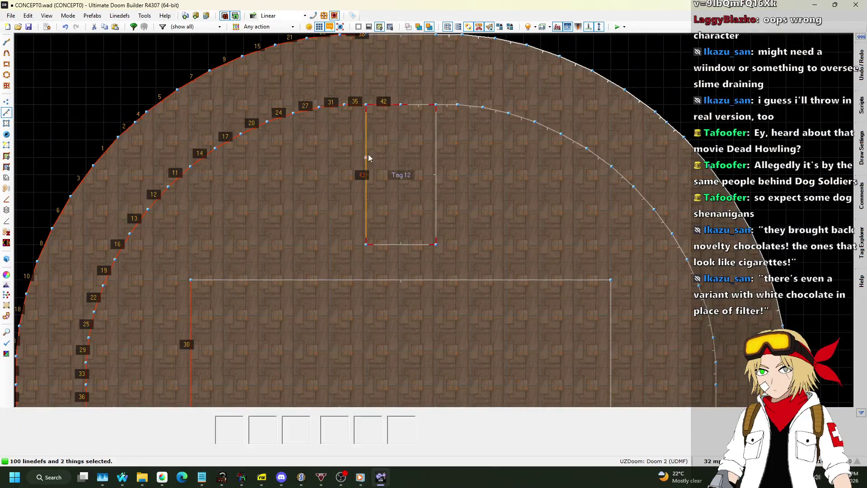
scroll(361, 134, up, 2)
click(397, 94)
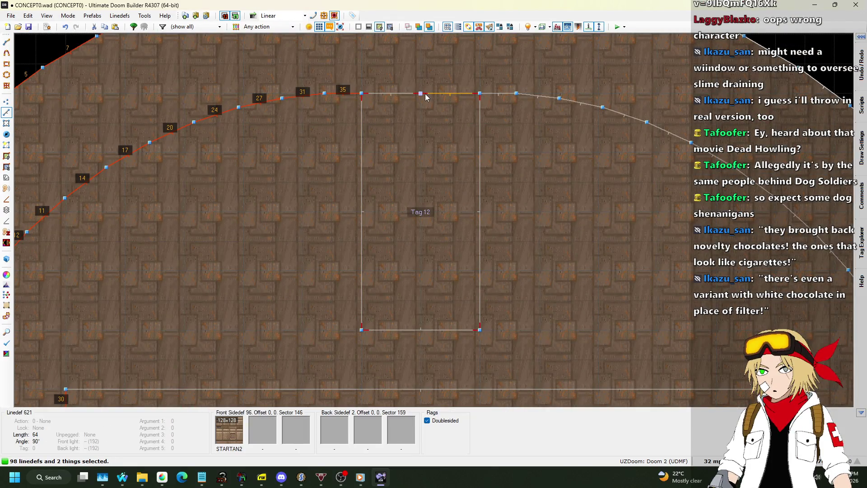
scroll(424, 93, down, 3)
scroll(361, 138, up, 4)
click(361, 138)
scroll(375, 138, down, 3)
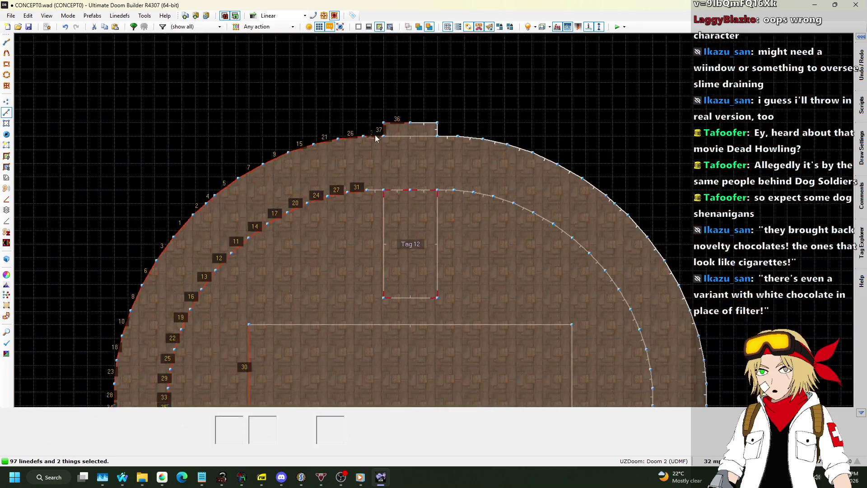
scroll(399, 145, up, 3)
click(372, 178)
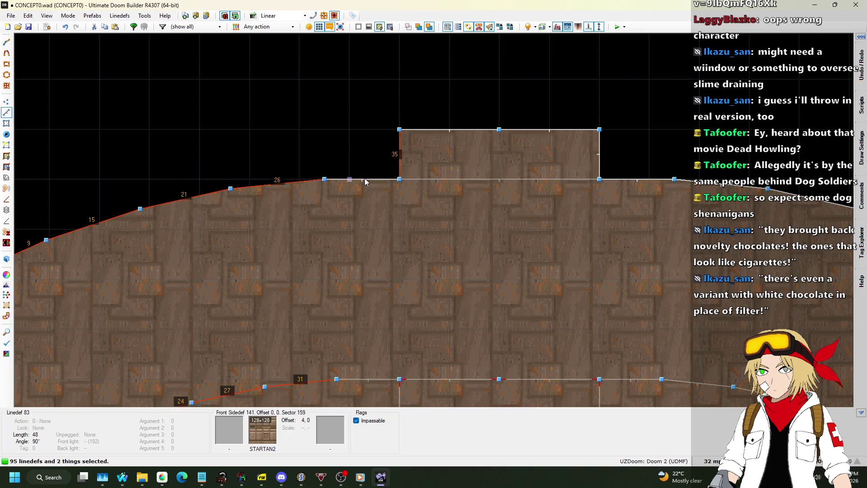
key(l)
scroll(476, 96, down, 3)
scroll(470, 90, up, 3)
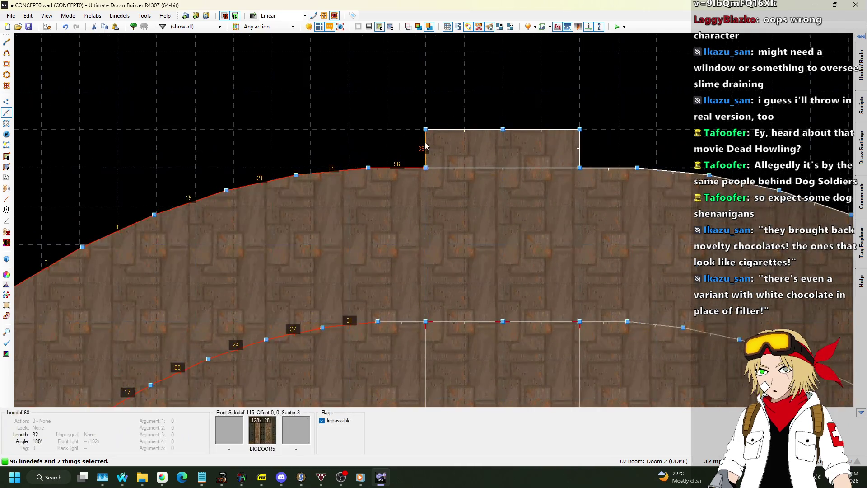
- Cancel a started line drawing, clear the selection and box-select the whole round room again
key(l)
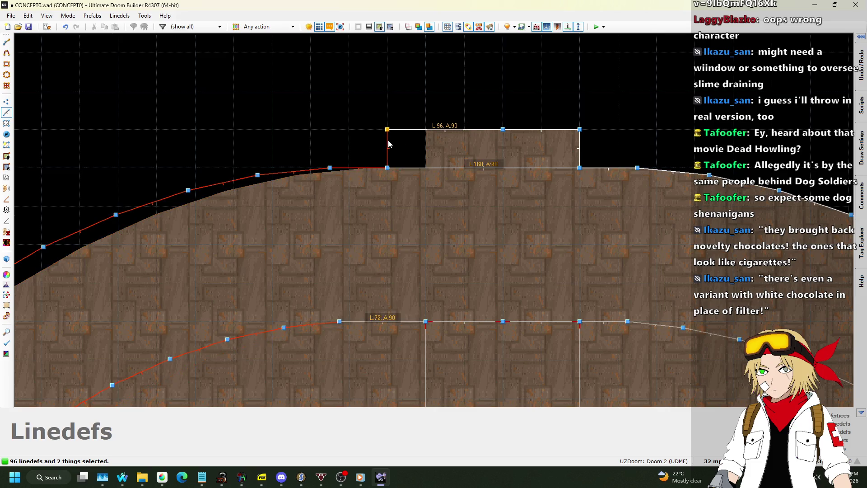
key(l)
scroll(438, 81, down, 3)
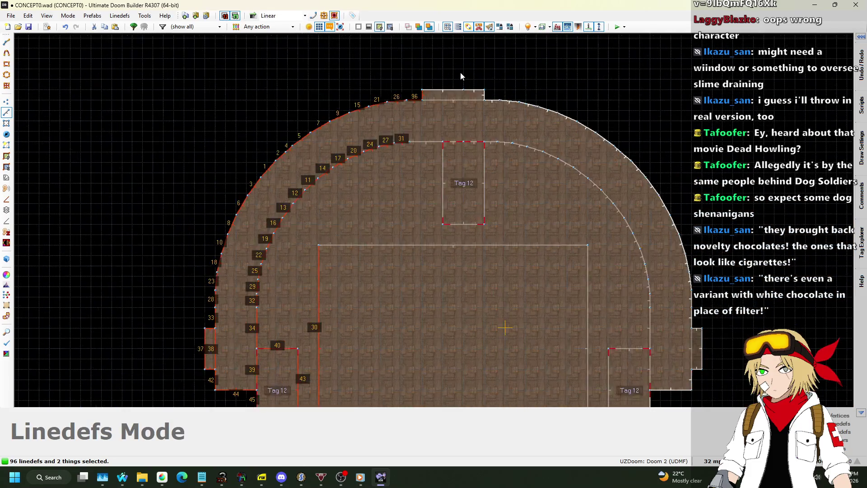
scroll(470, 74, up, 3)
click(477, 75)
scroll(483, 68, down, 2)
mouse_move(487, 64)
mouse_down()
mouse_move(559, 119)
mouse_move(631, 72)
mouse_move(654, 286)
mouse_move(668, 264)
mouse_up()
scroll(596, 95, down, 4)
scroll(641, 181, down, 2)
scroll(663, 276, up, 2)
scroll(668, 263, up, 1)
scroll(546, 302, up, 4)
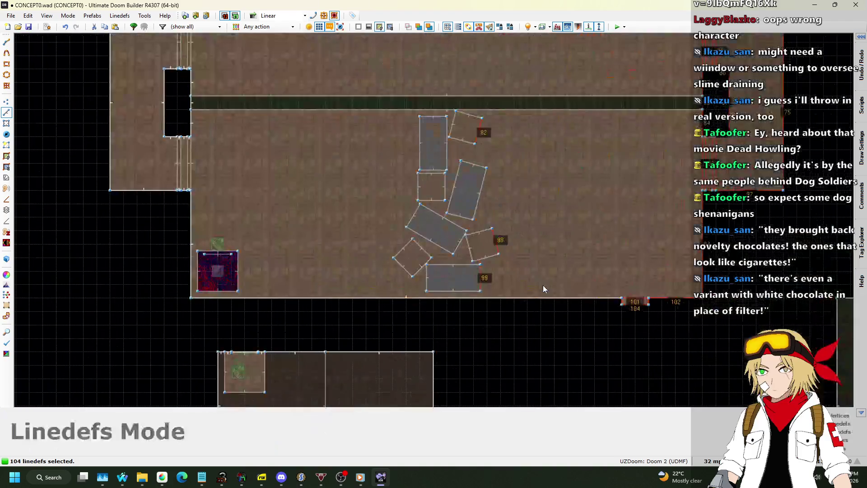
- Remove the crate cluster from the round-room selection and review the arch
mouse_move(423, 46)
mouse_down()
mouse_move(520, 289)
mouse_move(511, 293)
mouse_move(531, 322)
mouse_move(515, 340)
mouse_move(571, 296)
mouse_move(623, 179)
mouse_move(595, 193)
mouse_move(623, 195)
mouse_up()
scroll(497, 311, up, 4)
scroll(501, 296, down, 8)
scroll(520, 307, up, 4)
scroll(491, 326, down, 4)
scroll(493, 285, down, 3)
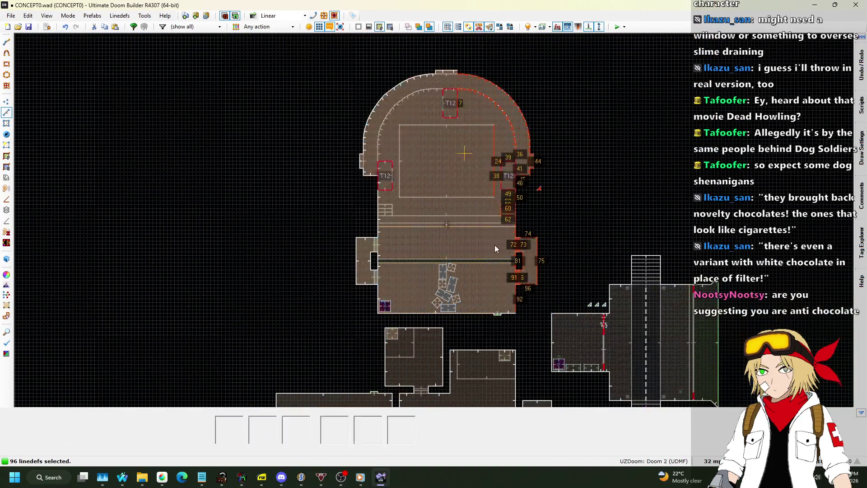
scroll(534, 189, up, 6)
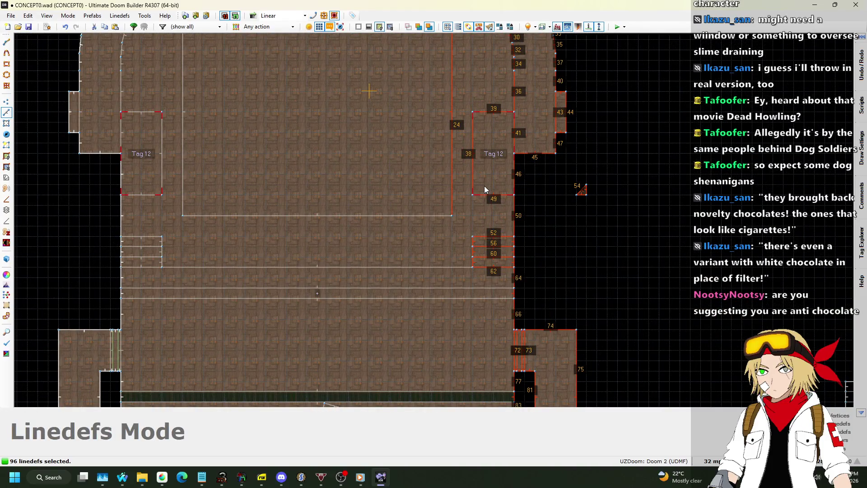
scroll(433, 257, down, 4)
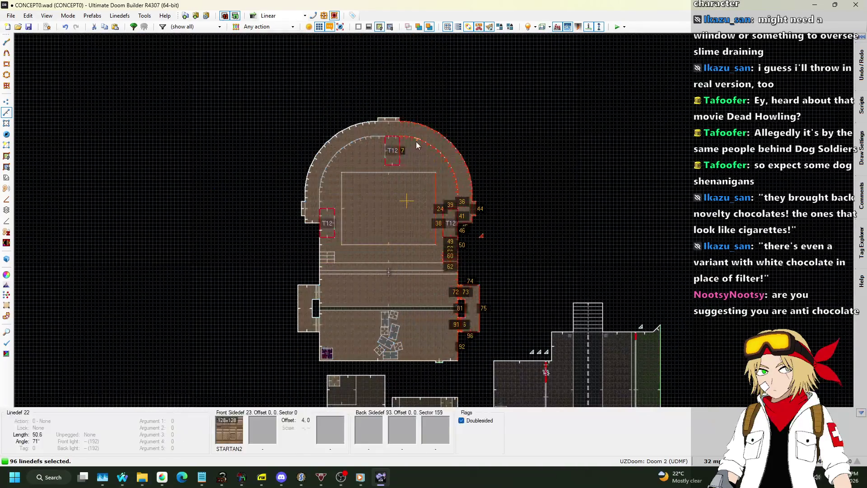
scroll(416, 144, up, 5)
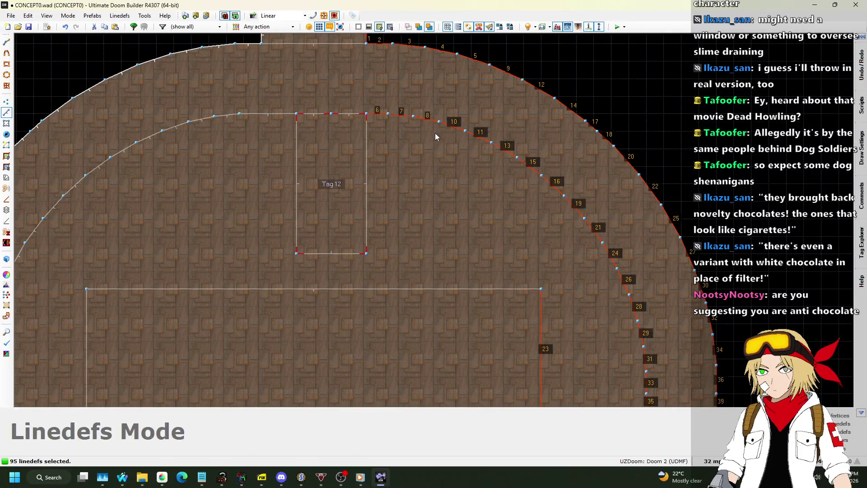
scroll(434, 131, down, 5)
scroll(432, 93, up, 5)
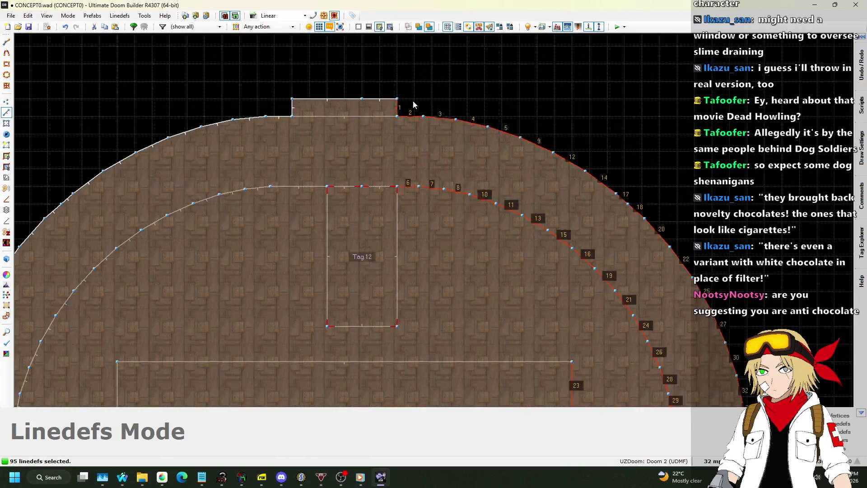
scroll(446, 112, down, 5)
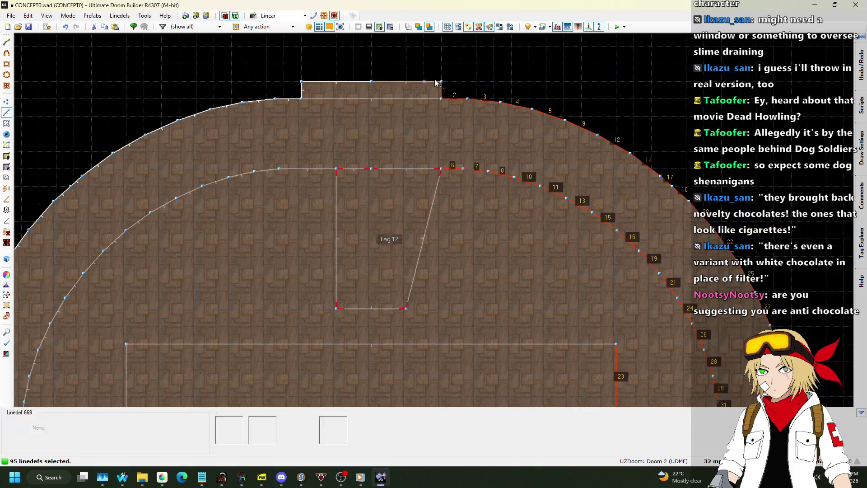
- In Vertices mode, inspect the top Tag 12 alcove, then preview the map in 3D
click(6, 102)
scroll(420, 165, up, 2)
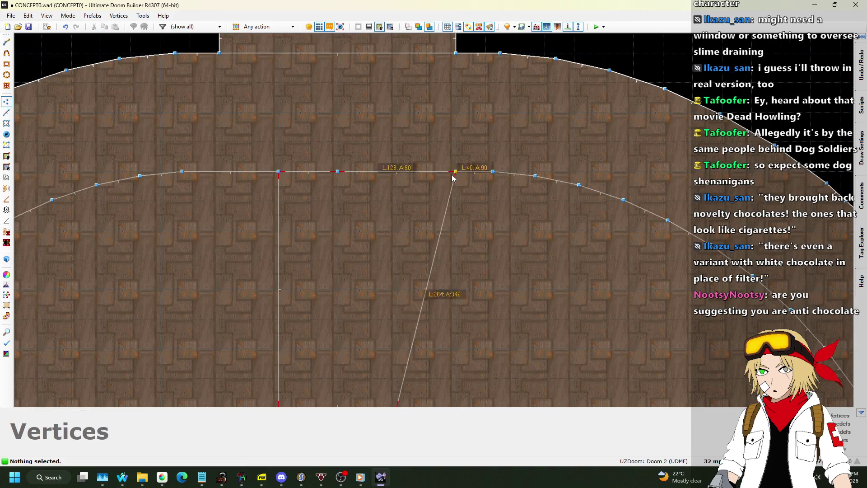
scroll(396, 149, down, 5)
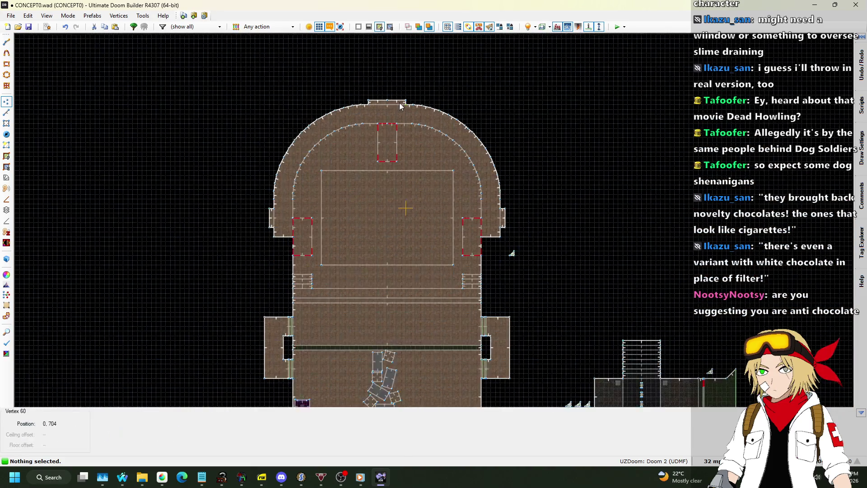
scroll(400, 106, down, 2)
scroll(379, 339, up, 5)
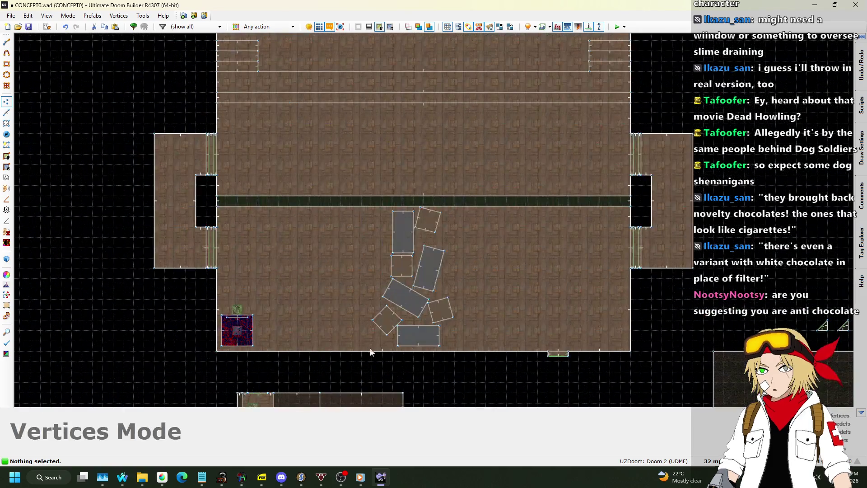
scroll(375, 343, down, 1)
scroll(377, 337, down, 1)
scroll(380, 335, up, 4)
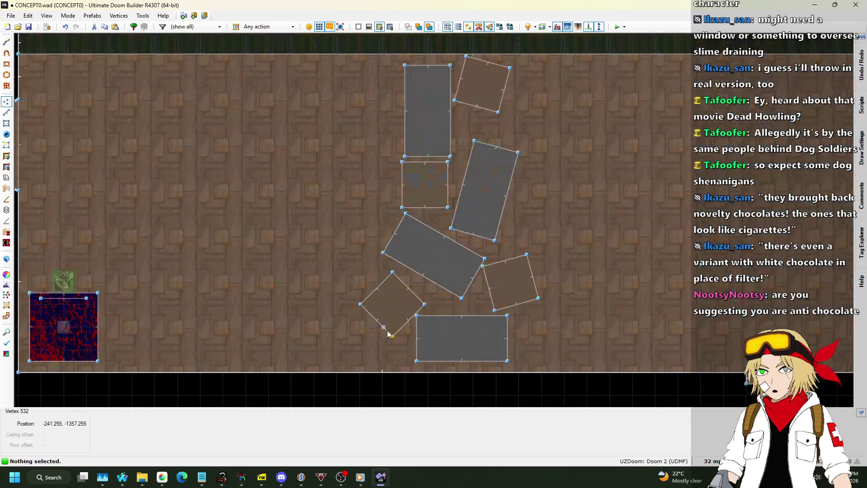
scroll(381, 334, down, 2)
scroll(541, 196, up, 2)
scroll(427, 177, up, 5)
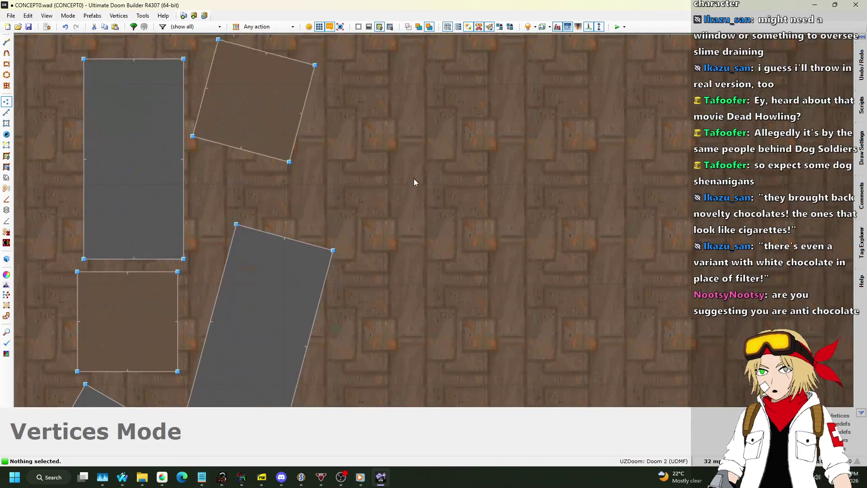
scroll(400, 178, down, 7)
scroll(413, 217, down, 3)
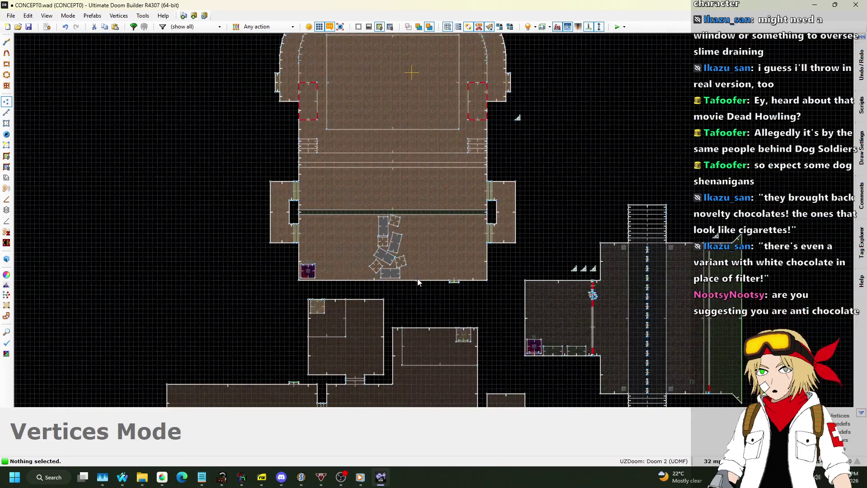
key(w)
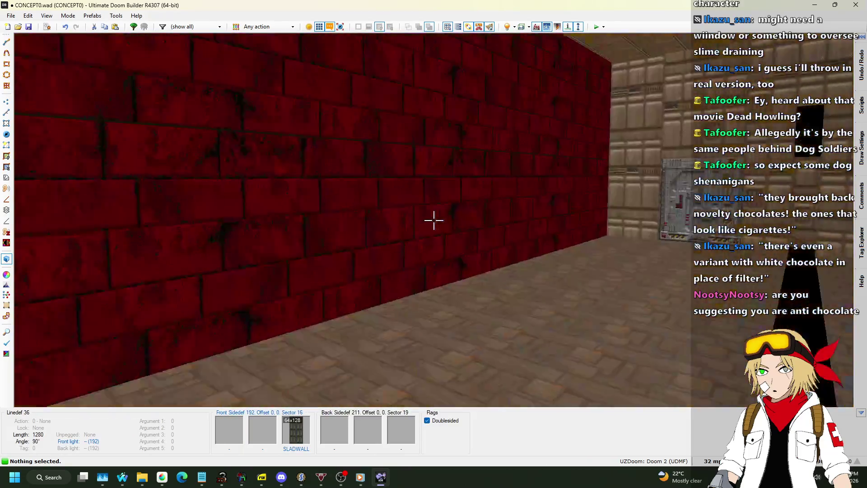
key(w)
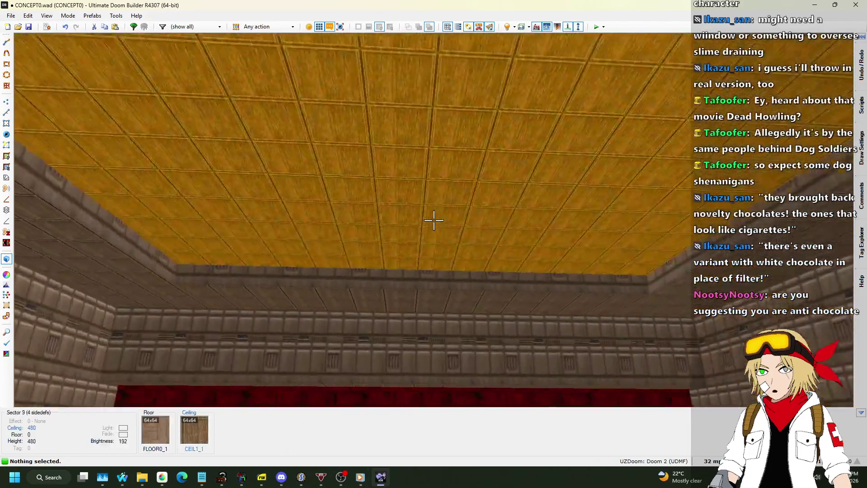
key(w)
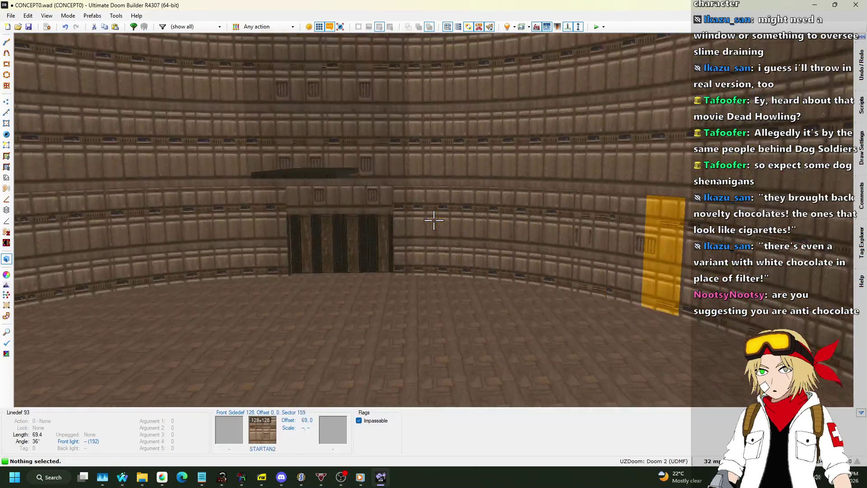
key(w)
scroll(432, 221, down, 2)
scroll(385, 181, up, 4)
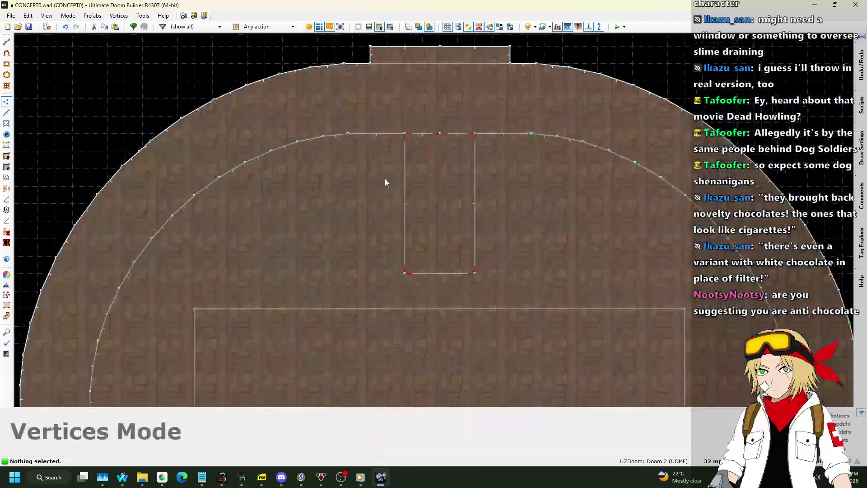
- Push the Tag 12 alcove's side walls outward and pull its back wall up to halve its depth
click(10, 113)
drag(406, 163, 373, 163)
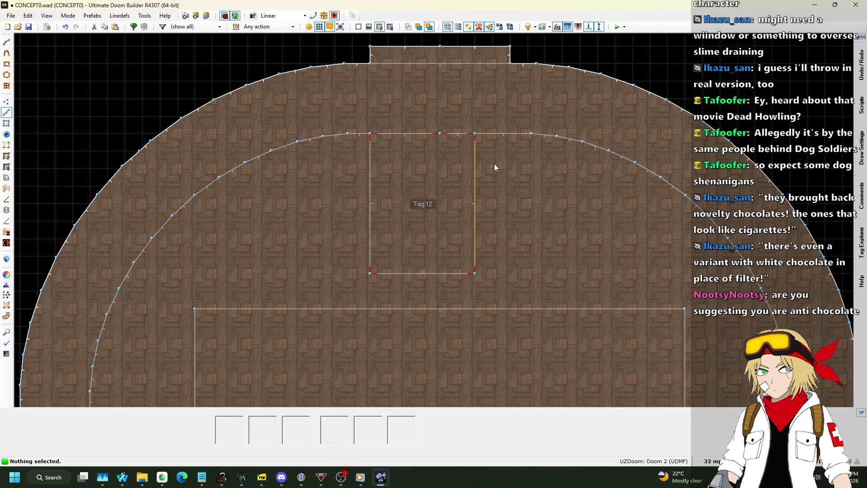
drag(472, 162, 514, 161)
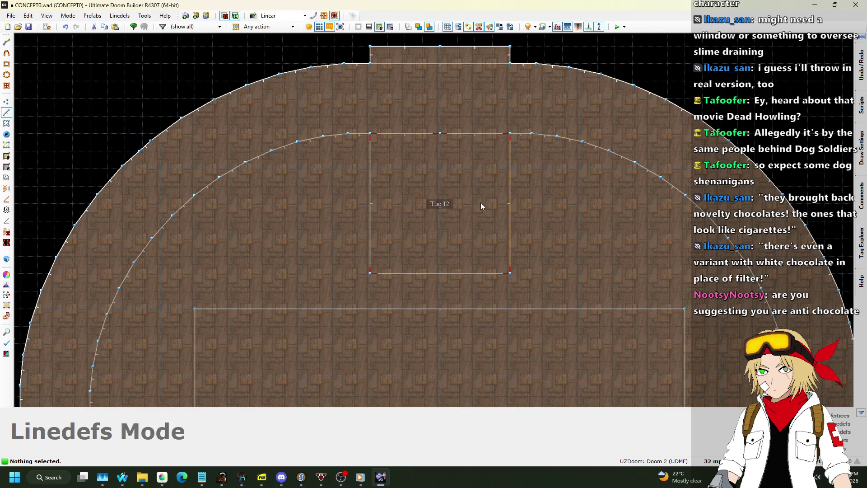
drag(448, 276, 447, 209)
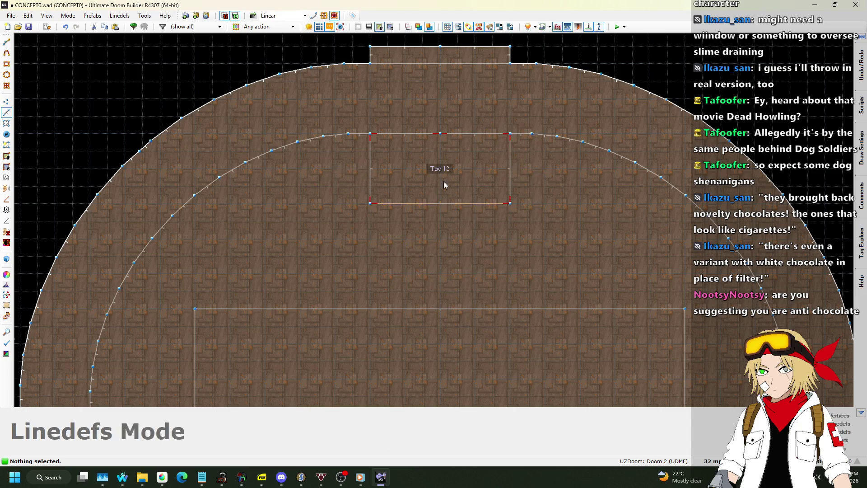
scroll(446, 194, down, 6)
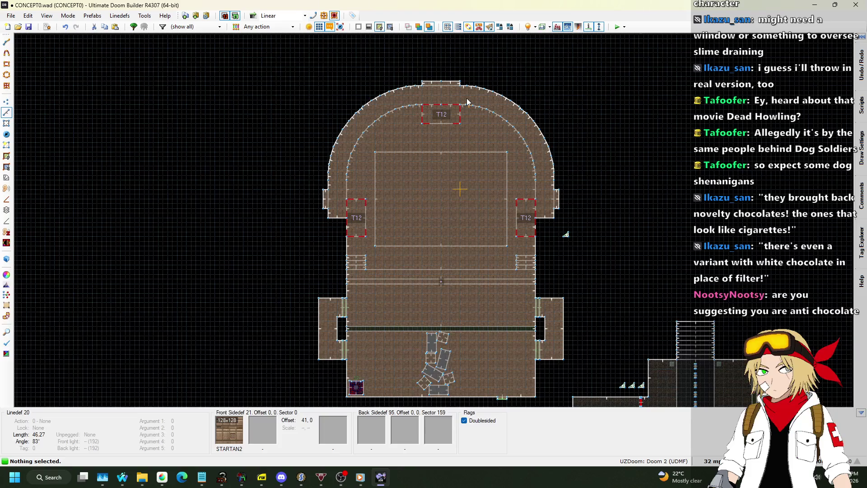
- In Visual Mode, auto-align the alcove door textures, look along the red wall, then return to 2D
key(q)
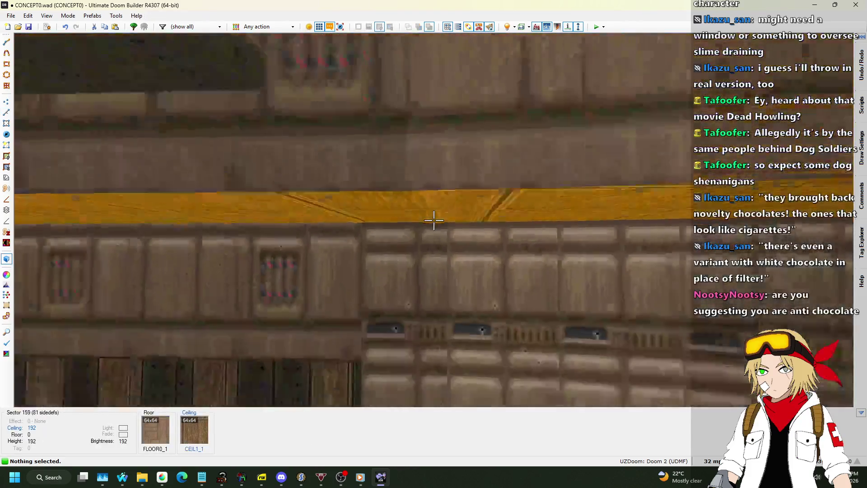
key(w)
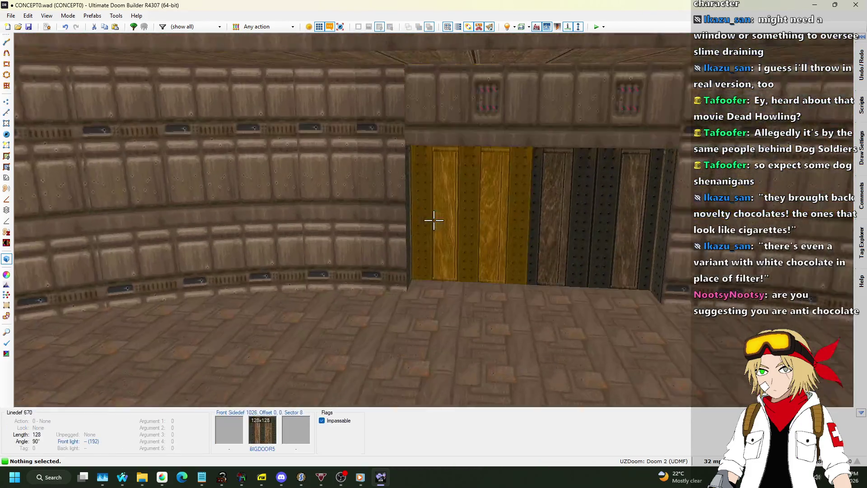
key(w)
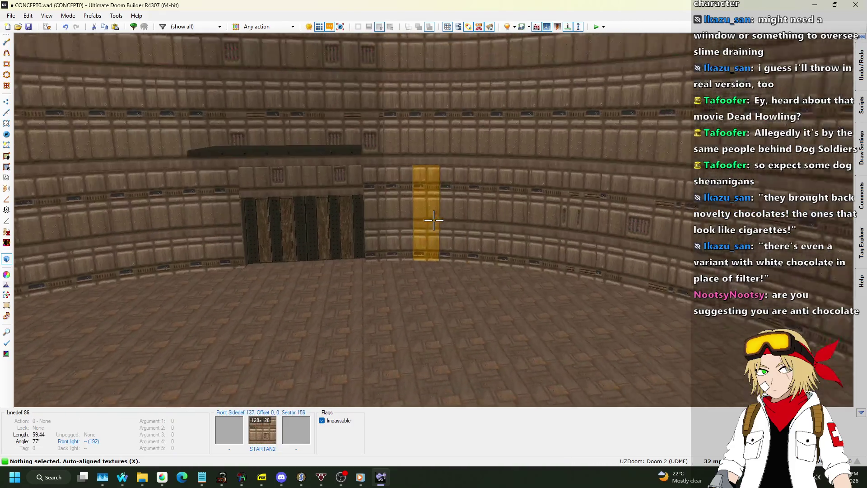
key(w)
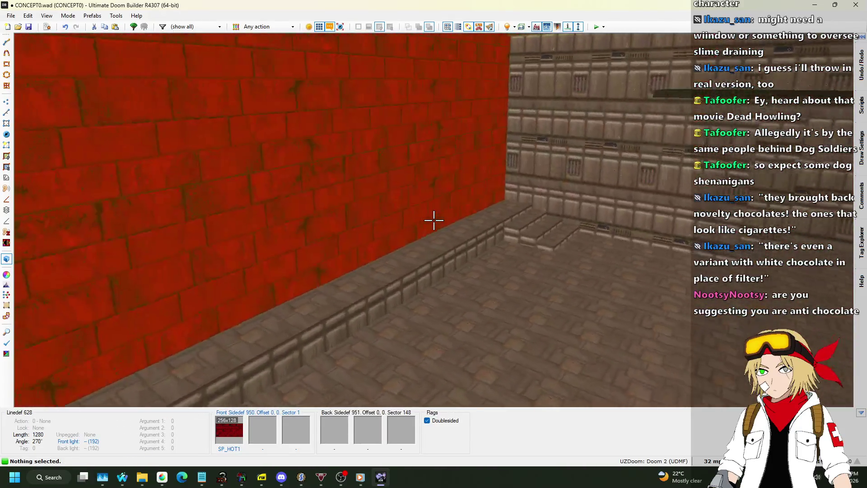
key(q)
scroll(438, 222, up, 5)
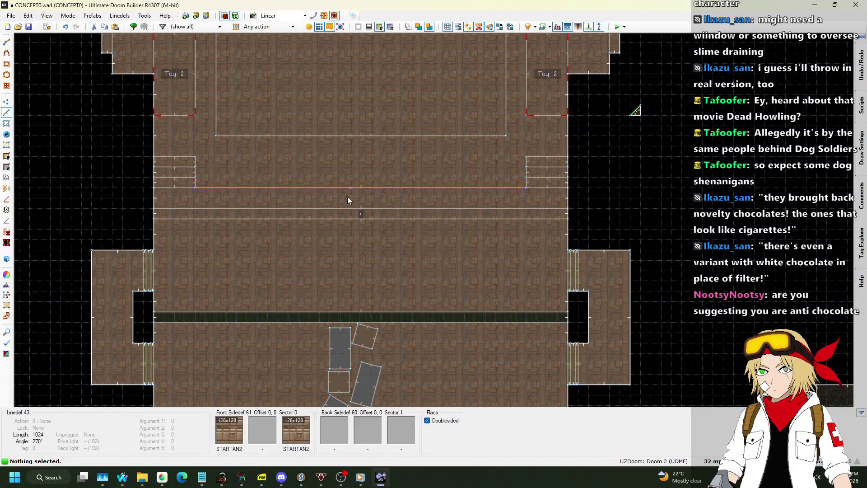
scroll(18, 202, up, 3)
click(6, 101)
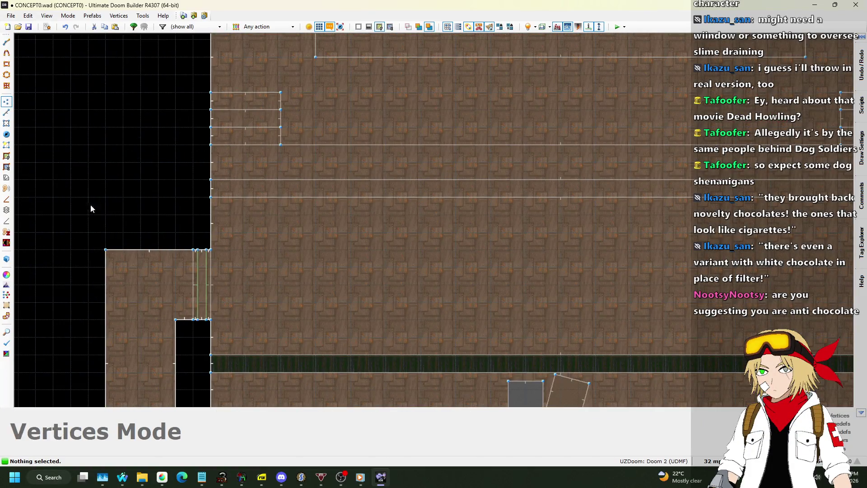
scroll(113, 261, up, 3)
drag(107, 243, 101, 272)
scroll(172, 187, down, 4)
scroll(168, 297, up, 3)
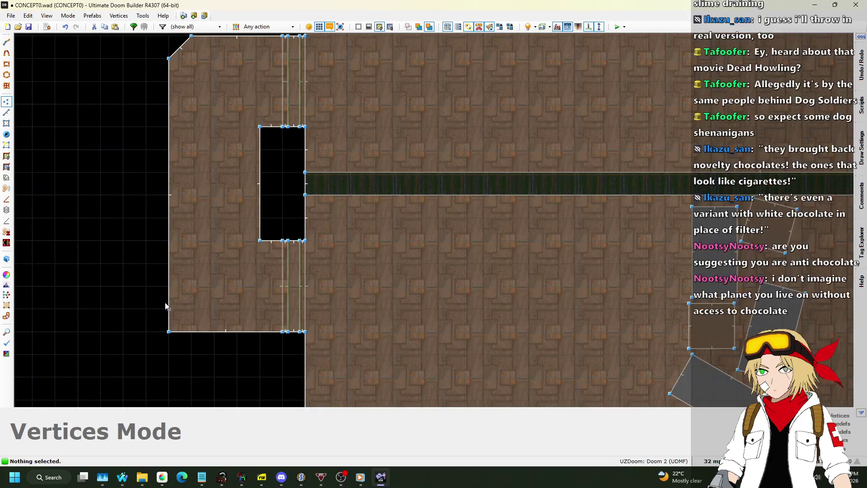
mouse_move(168, 330)
mouse_down()
mouse_move(205, 332)
mouse_move(192, 332)
mouse_up()
scroll(192, 331, down, 4)
scroll(182, 244, down, 4)
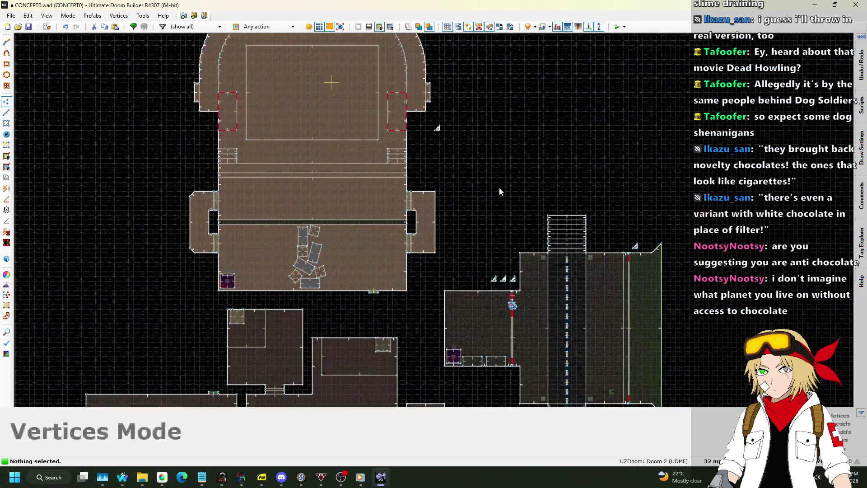
scroll(500, 187, up, 5)
key(Delete)
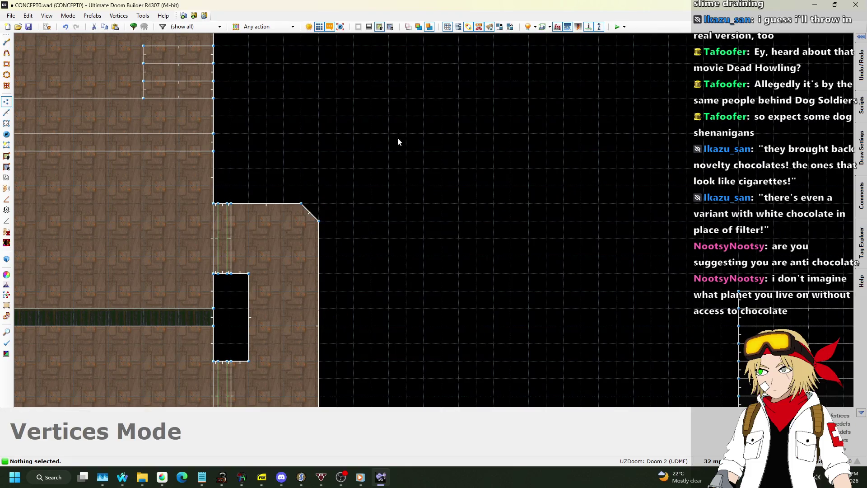
scroll(394, 152, down, 4)
scroll(343, 250, up, 4)
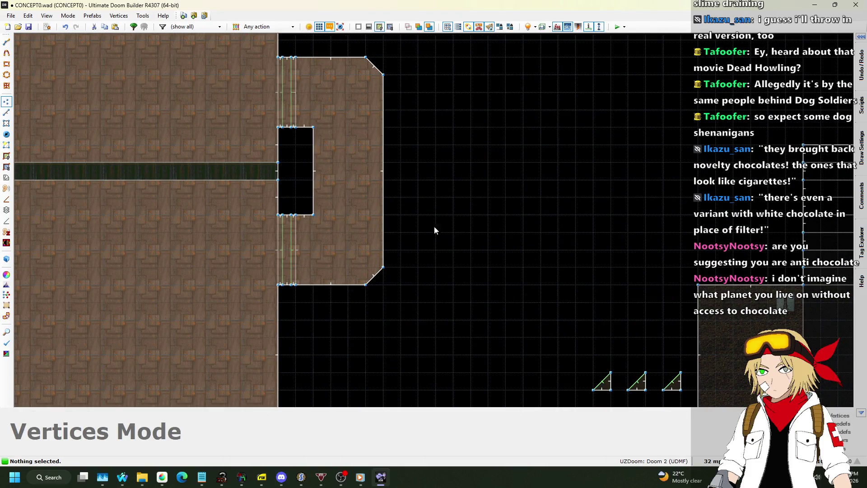
scroll(431, 230, down, 4)
scroll(445, 199, up, 6)
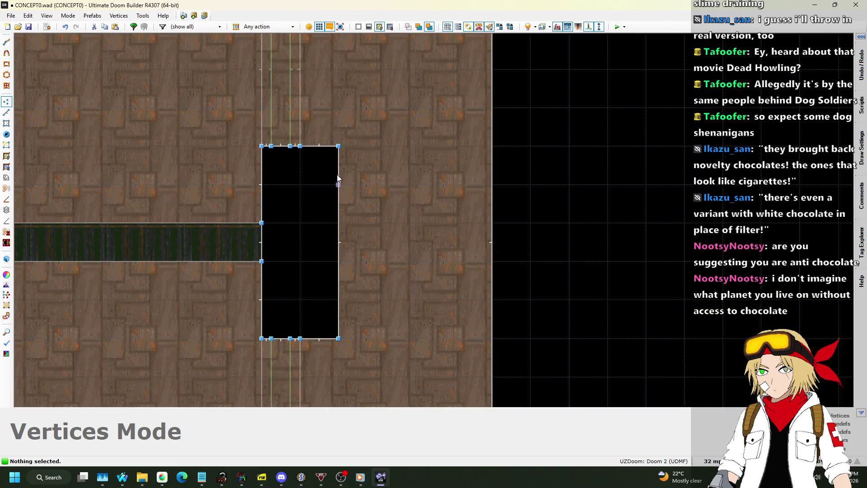
scroll(338, 176, down, 4)
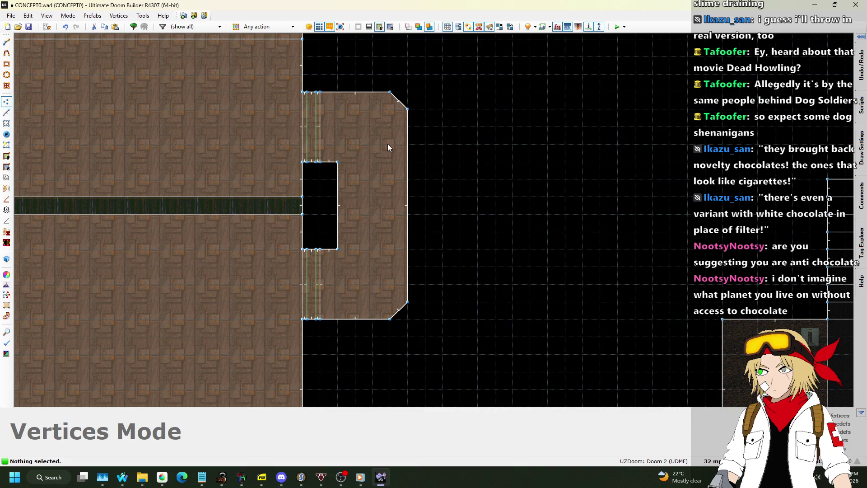
scroll(330, 194, down, 3)
scroll(284, 117, up, 3)
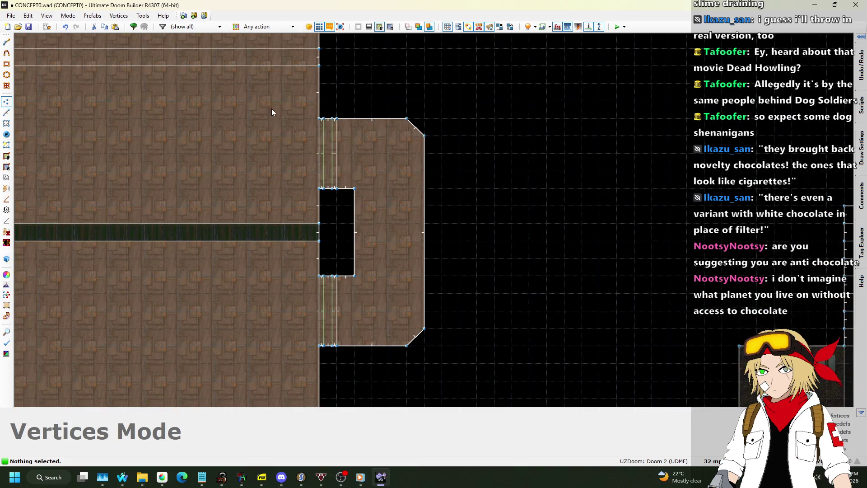
scroll(272, 143, down, 5)
scroll(299, 78, up, 4)
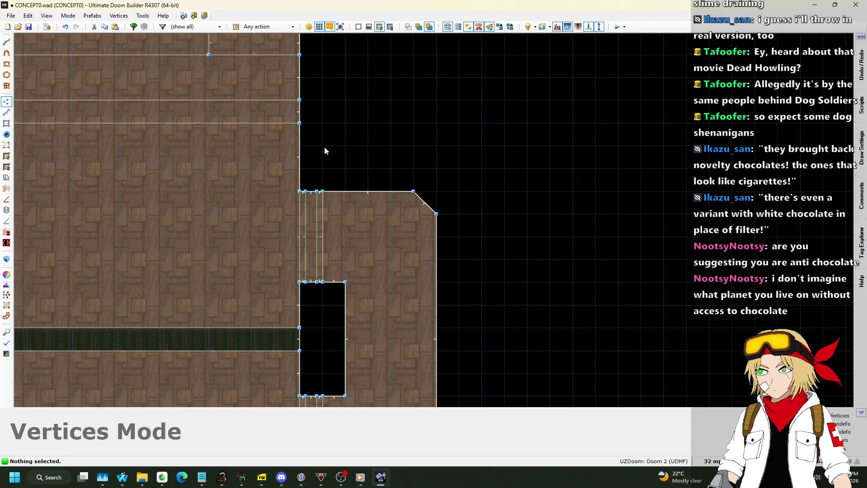
scroll(323, 149, down, 4)
scroll(307, 234, up, 4)
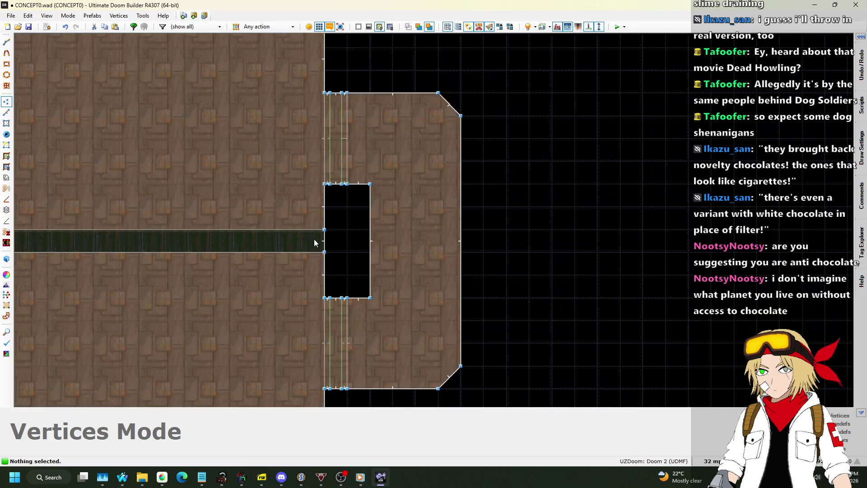
scroll(316, 237, down, 5)
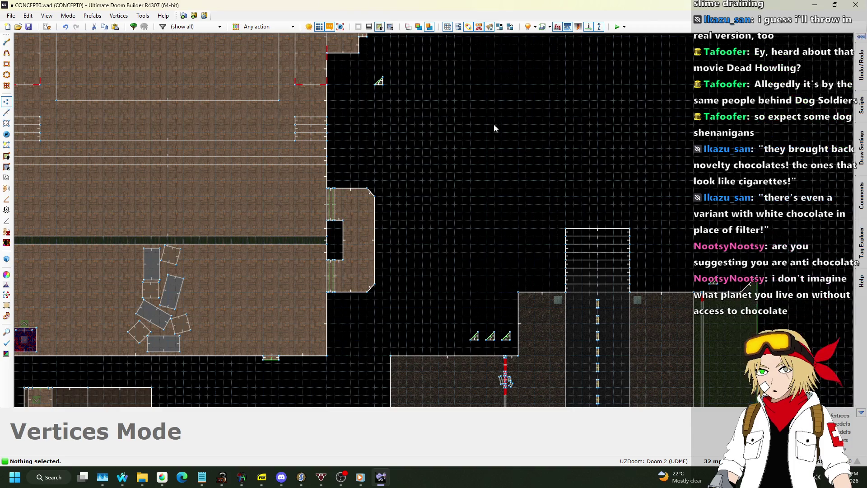
scroll(481, 126, down, 4)
scroll(130, 186, up, 4)
scroll(130, 187, up, 2)
scroll(244, 142, up, 3)
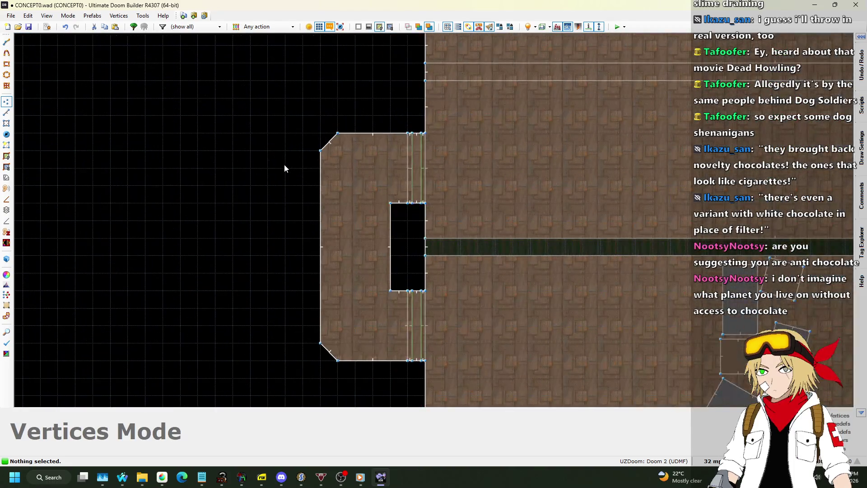
scroll(433, 221, up, 4)
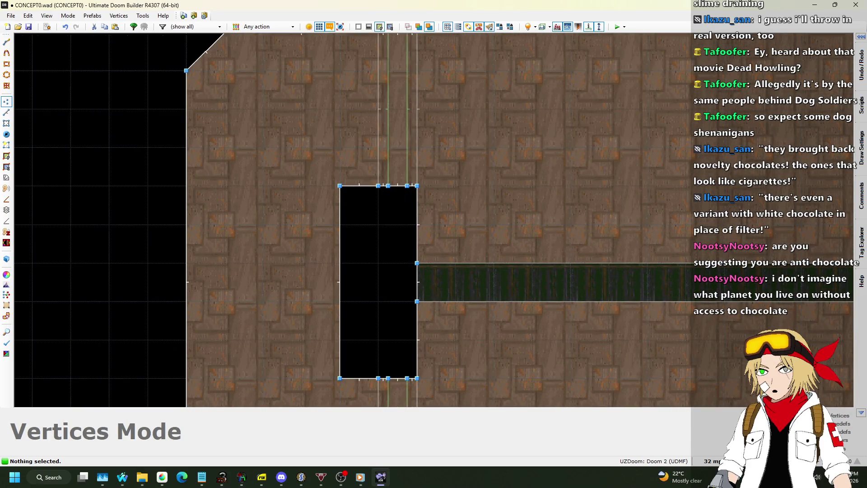
- Set the grid to 16 and bevel the left notch's top-left and bottom-left corners
click(711, 461)
click(705, 379)
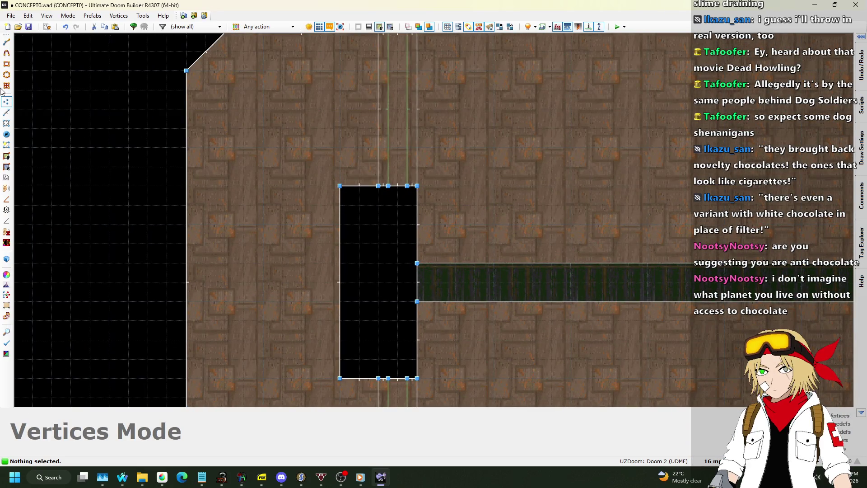
key(Insert)
drag(340, 186, 345, 207)
scroll(354, 197, down, 1)
scroll(338, 319, up, 1)
key(Insert)
drag(348, 287, 349, 268)
scroll(351, 292, down, 5)
scroll(474, 203, up, 6)
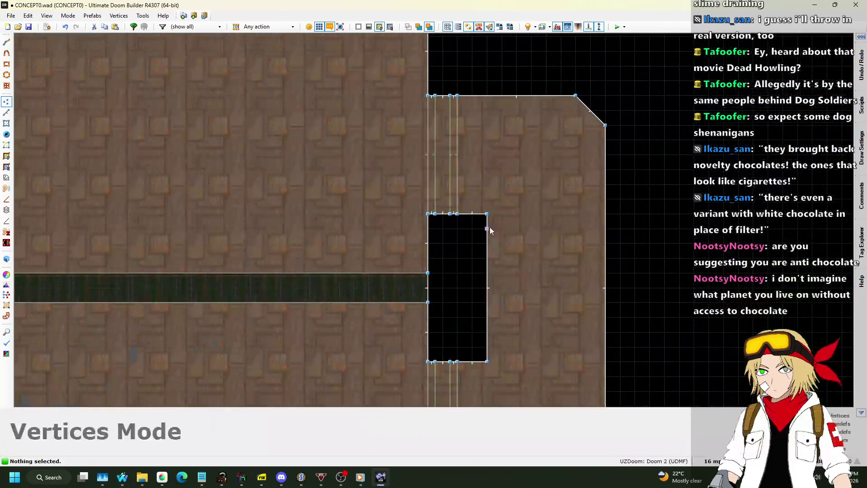
- Bevel the top-right and bottom-right corners of the opposite notch
drag(493, 211, 493, 238)
scroll(494, 238, down, 5)
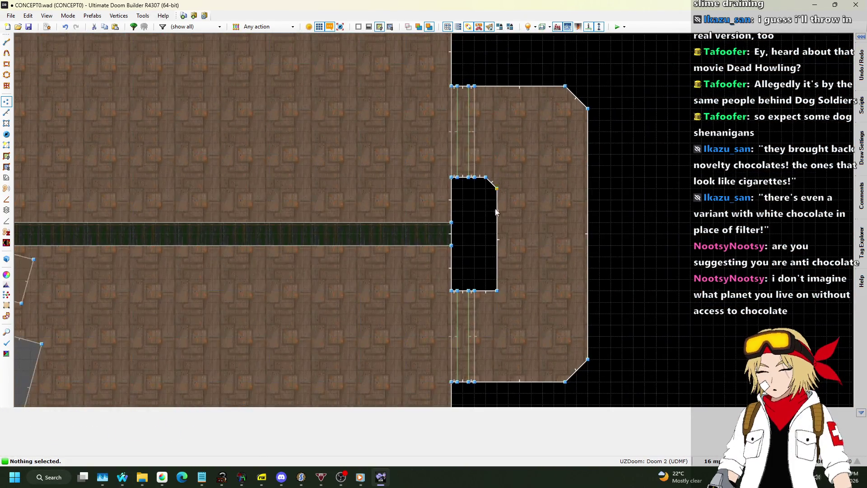
scroll(499, 286, up, 4)
drag(499, 304, 490, 305)
scroll(490, 305, down, 2)
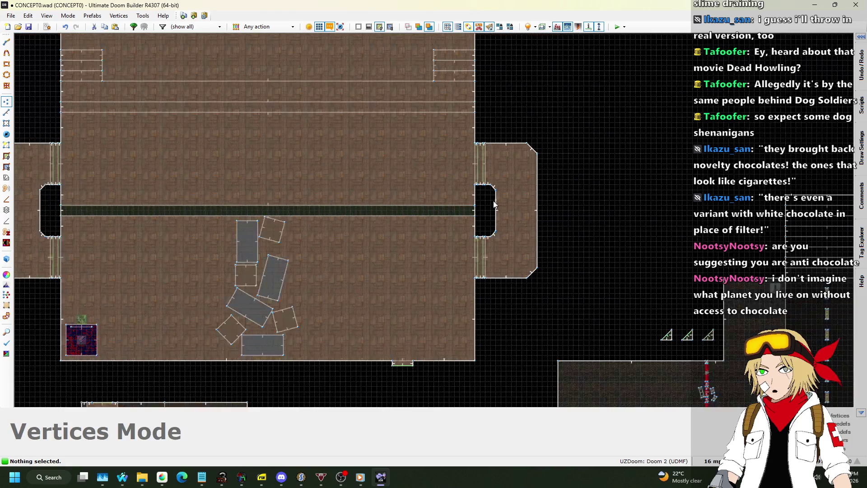
scroll(556, 129, down, 3)
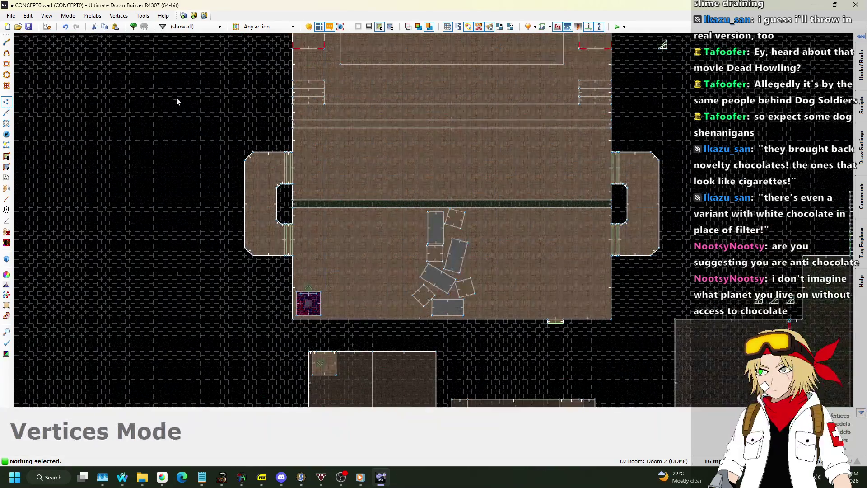
scroll(232, 158, up, 4)
scroll(239, 157, down, 2)
- Save the map and fly the 3D camera from the door toward the red brick wall and tan room
key(ctrl+s)
key(w)
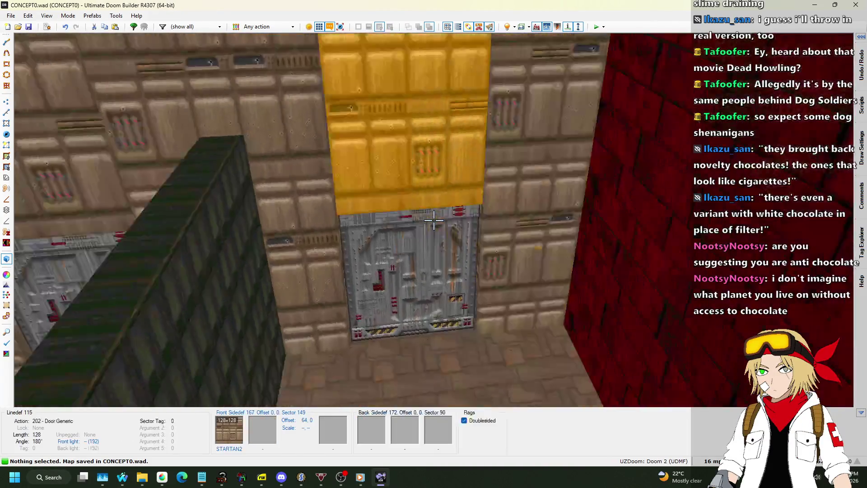
key(s)
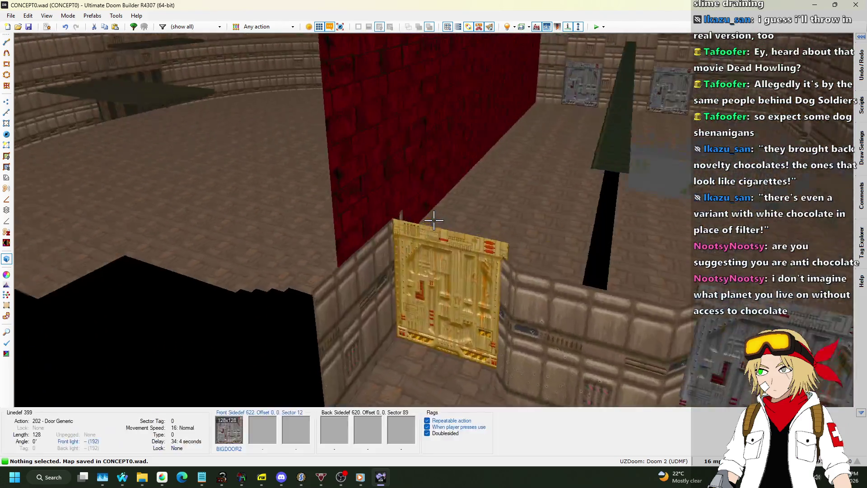
key(w)
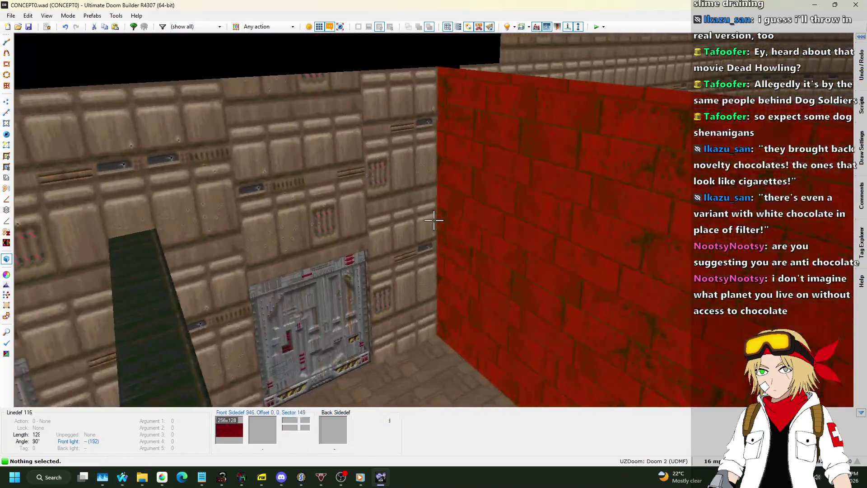
key(w)
key(w)
key(w)
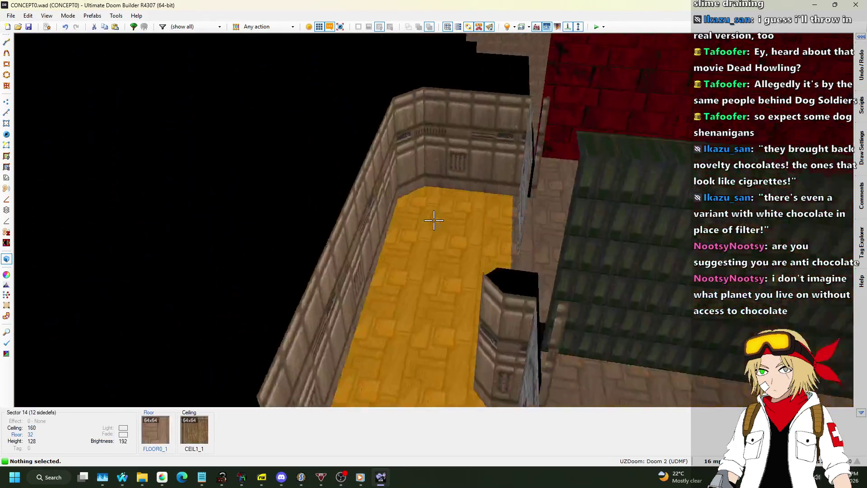
- Back in 2D, undo the stray vertex drag and linedef split, save, and reselect Vertices mode
key(w)
key(q)
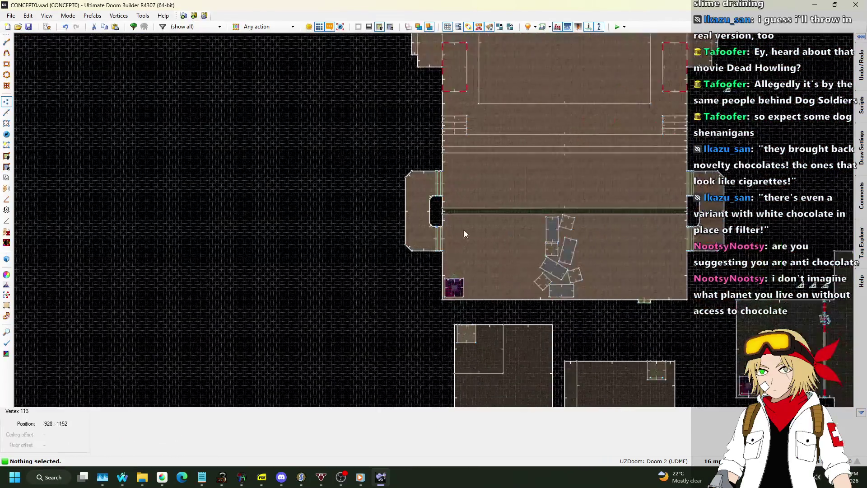
key(ctrl+z)
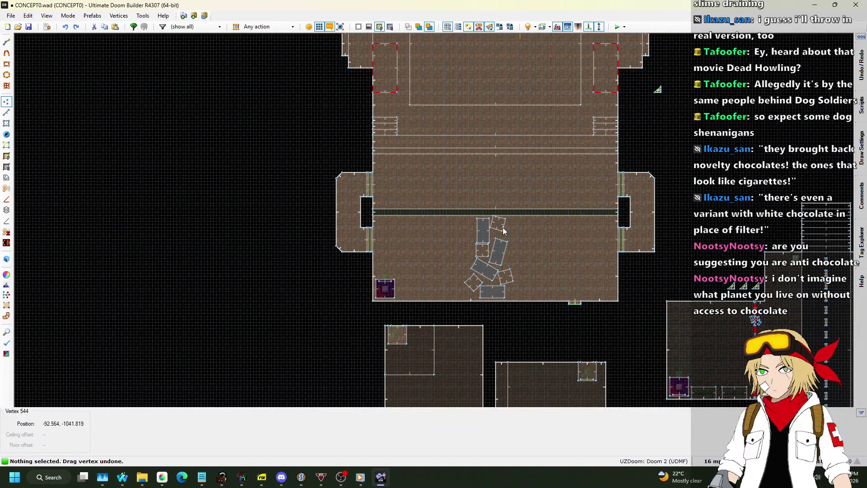
key(ctrl+z)
key(ctrl+s)
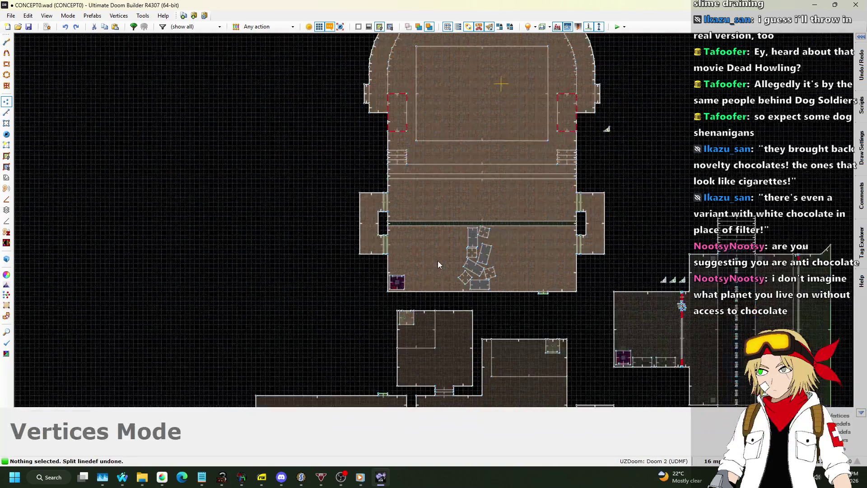
scroll(459, 117, up, 3)
key(v)
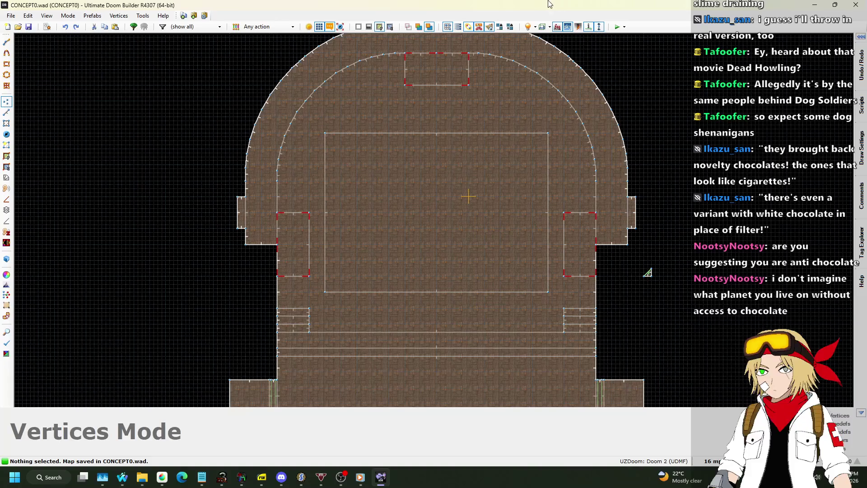
scroll(441, 232, down, 2)
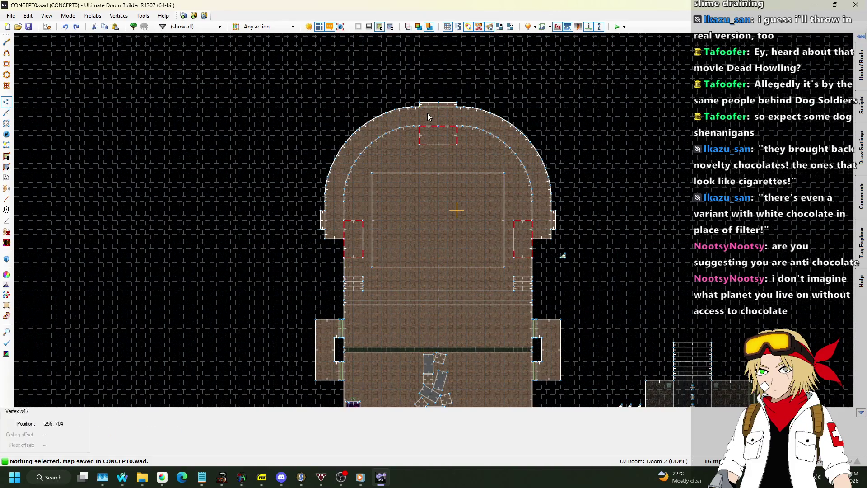
scroll(427, 116, up, 5)
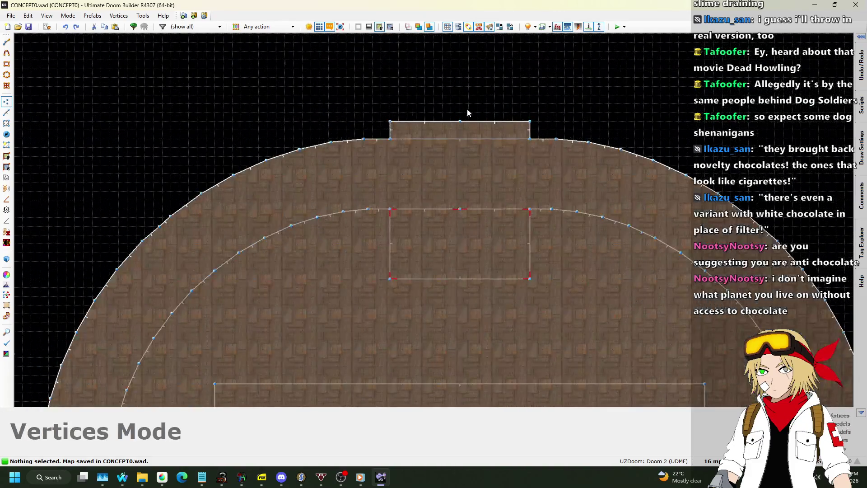
- Show the T12 tags on the three door alcoves in Linedefs mode and save CONCEPT0.wad
click(7, 113)
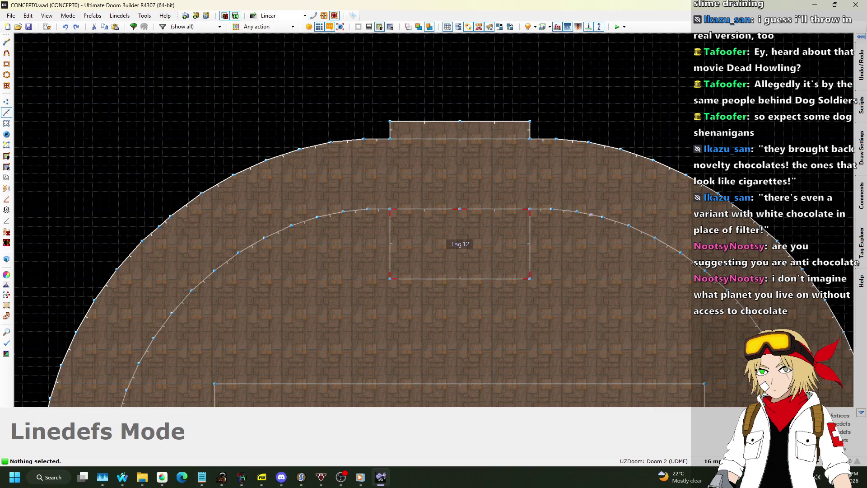
scroll(570, 78, down, 6)
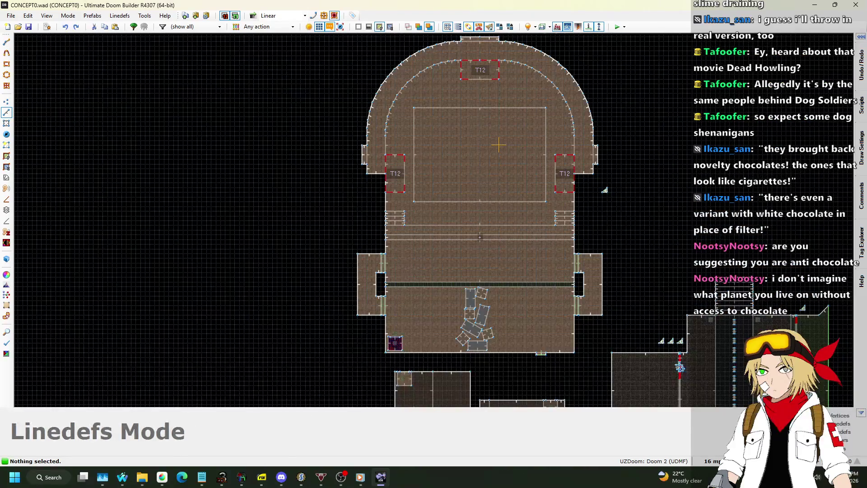
key(ctrl+s)
- Test-play CONCEPT0.wad in UZDoom and equip the Blackjack melee weapon
key(l)
click(615, 29)
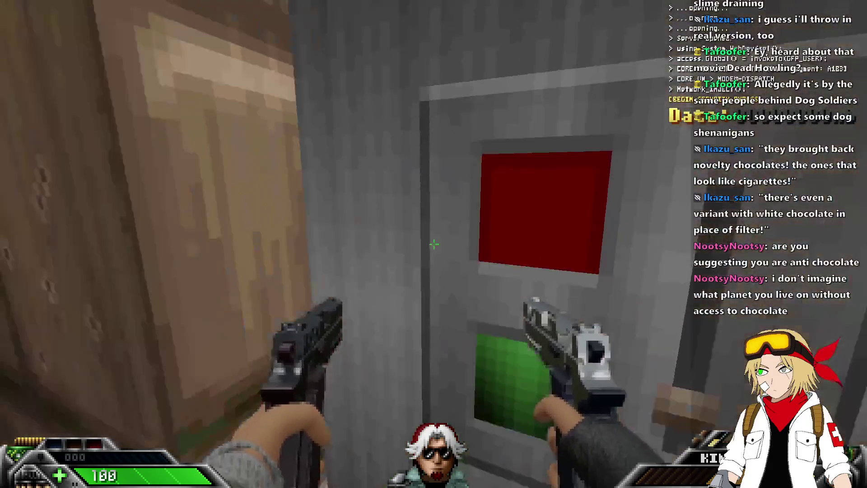
key(1)
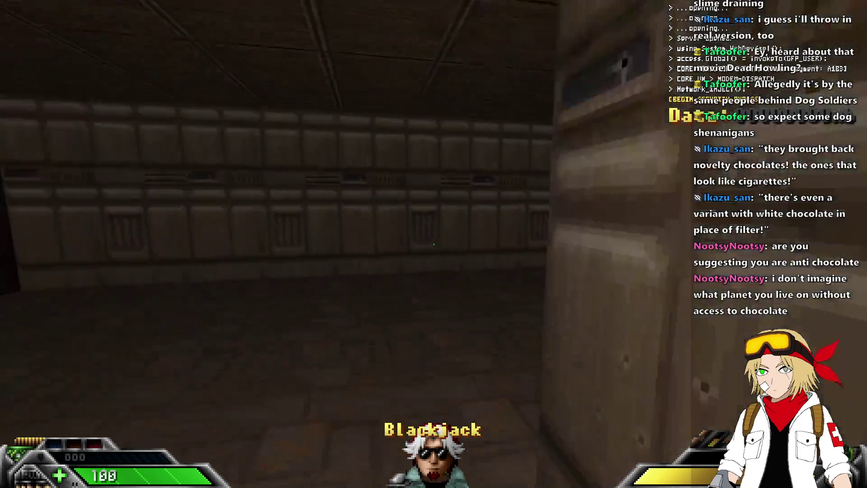
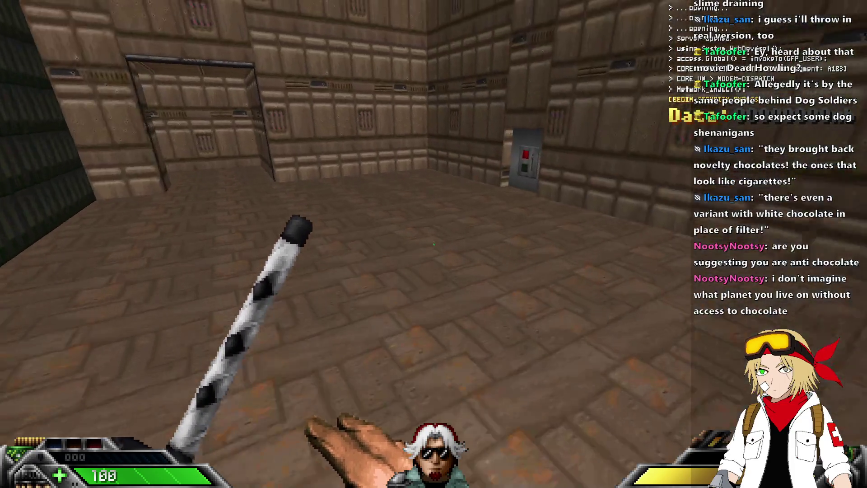
- In UZDoom, walk past the wall switch and through the grey door into the room
key(w)
key(e)
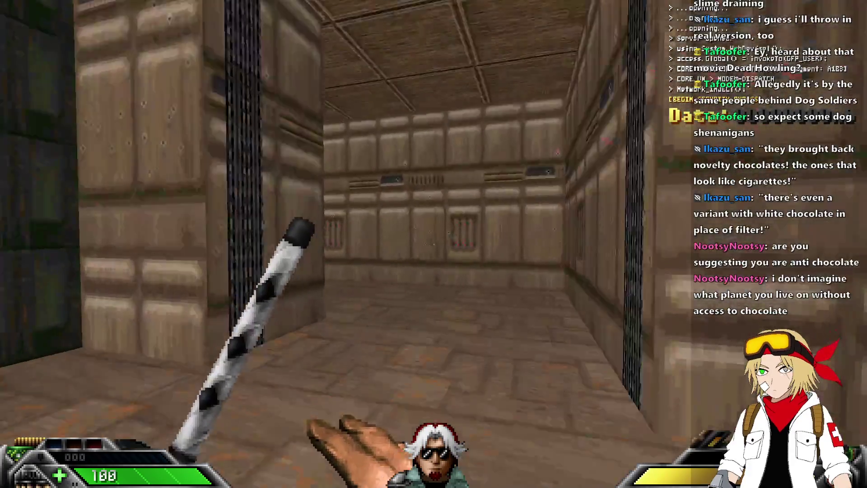
key(w)
key(e)
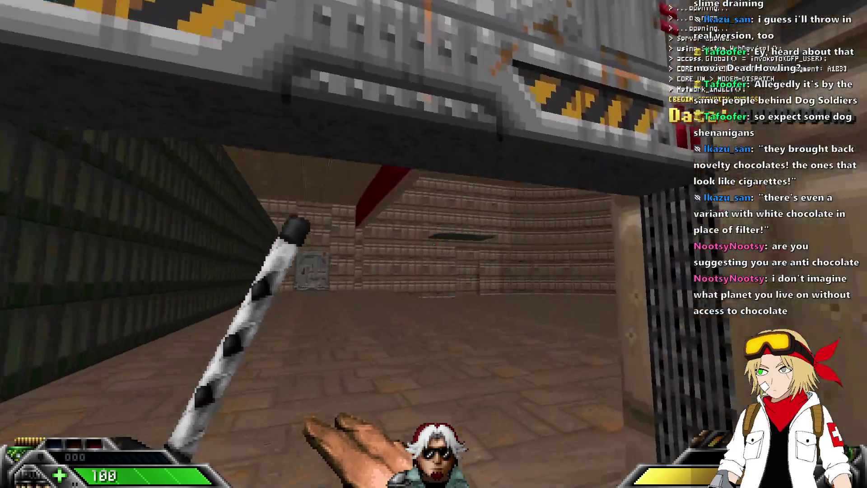
- Look around the room and its red-striped ceiling, then quit UZDoom with Alt+F4
key(Left)
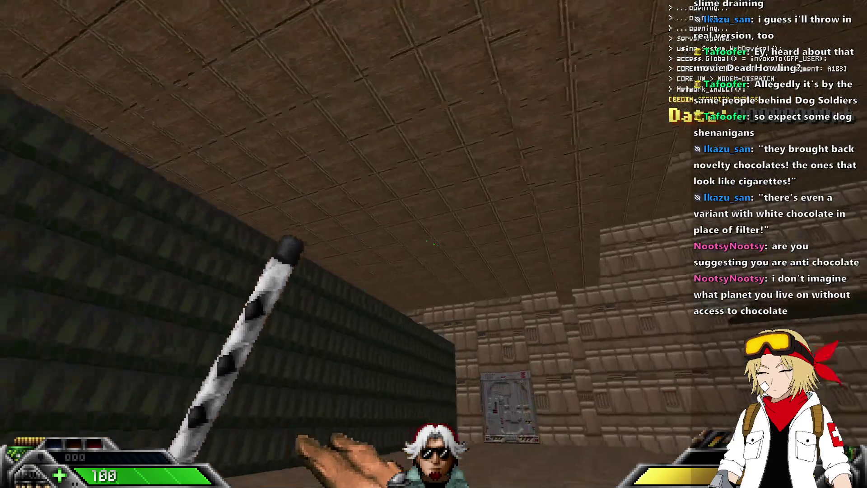
key(Left)
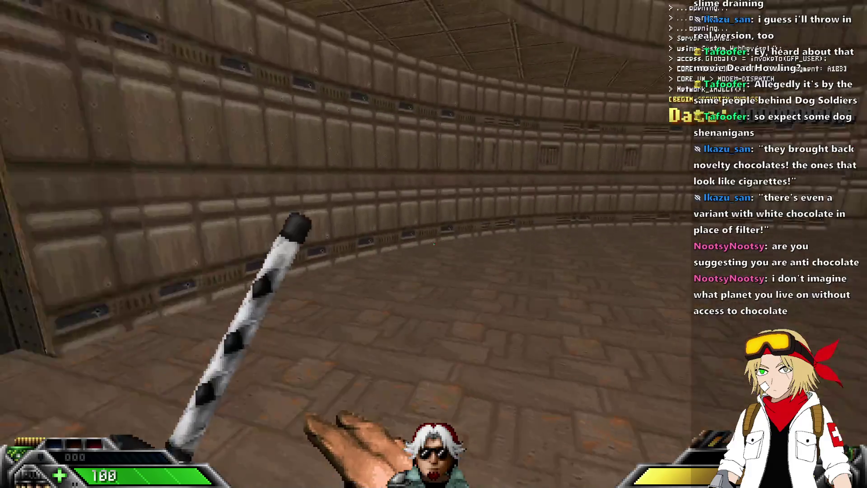
key(Left)
key(Right)
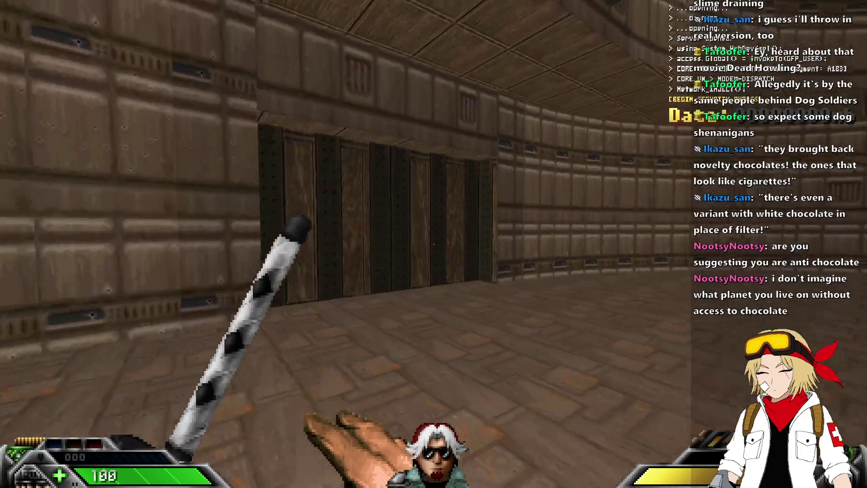
key(Left)
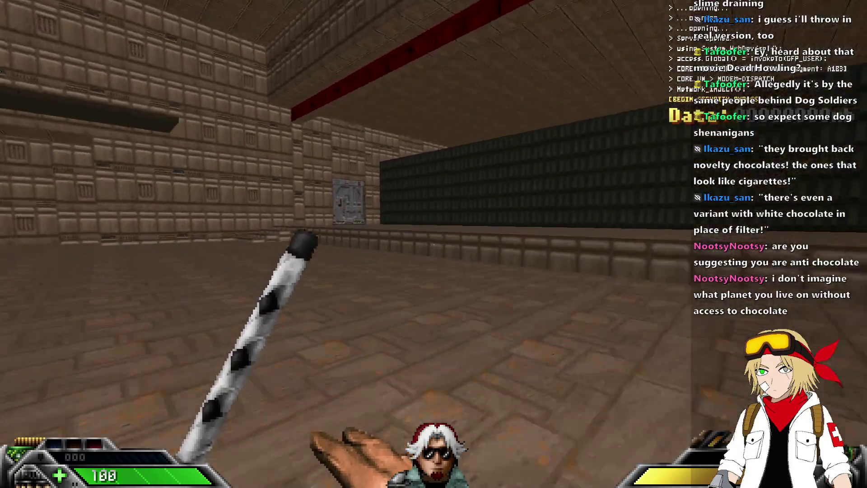
key(Right)
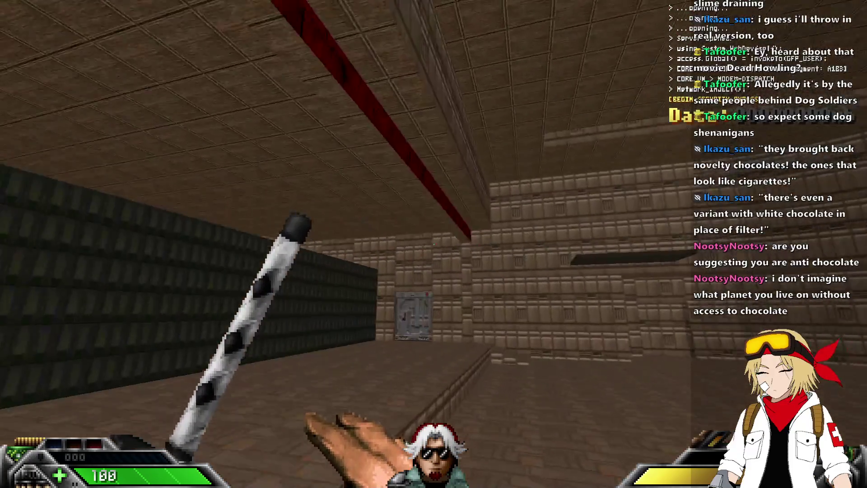
key(Left)
key(alt+F4)
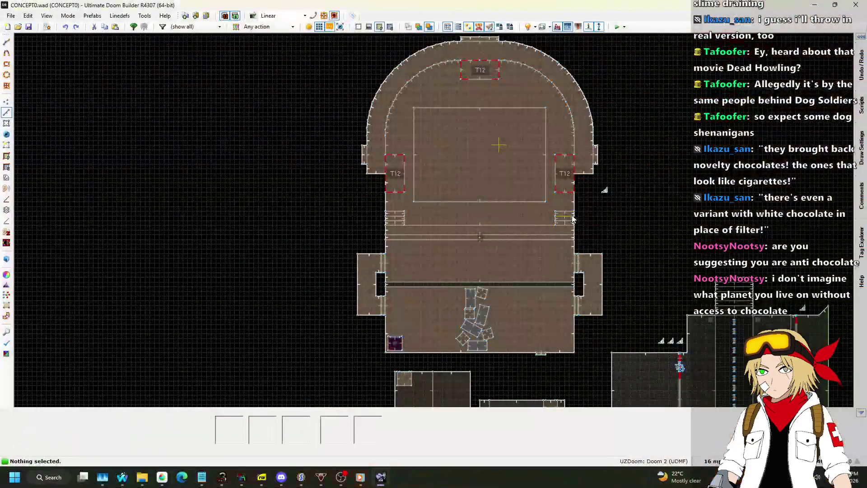
- In Visual Mode, change sector 148's ceiling flat from CEIL1_1 to the red FLOOR1_6
key(q)
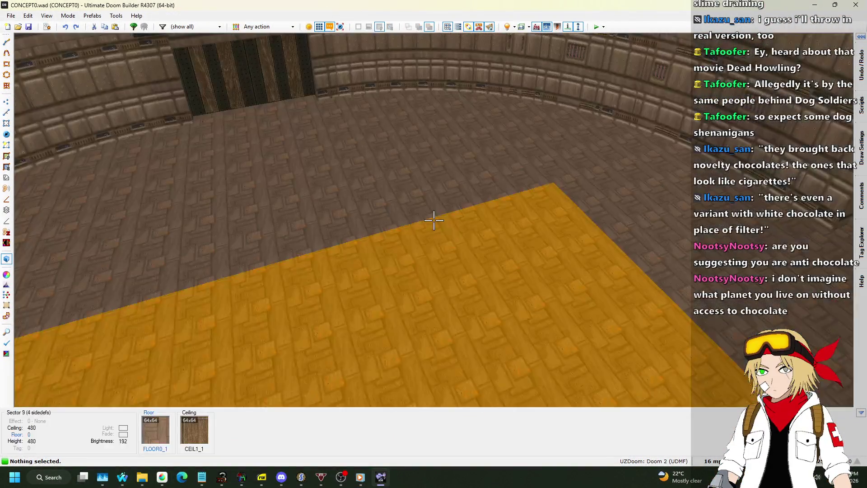
key(s)
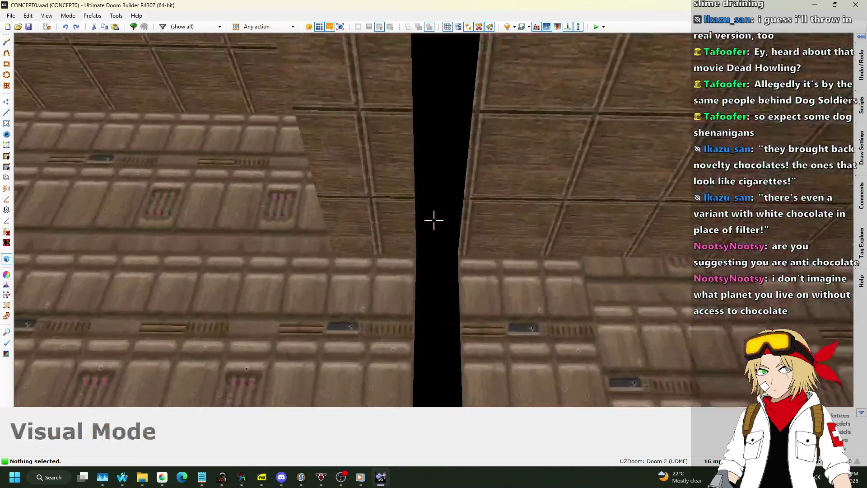
key(t)
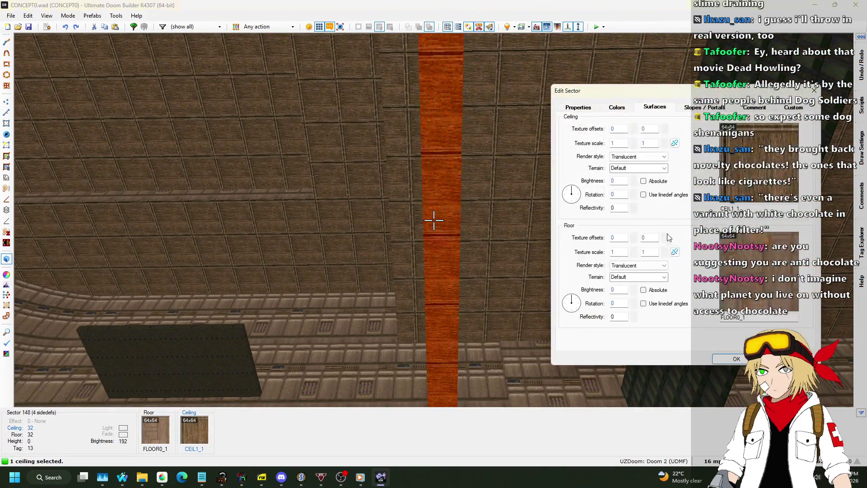
scroll(390, 220, down, 15)
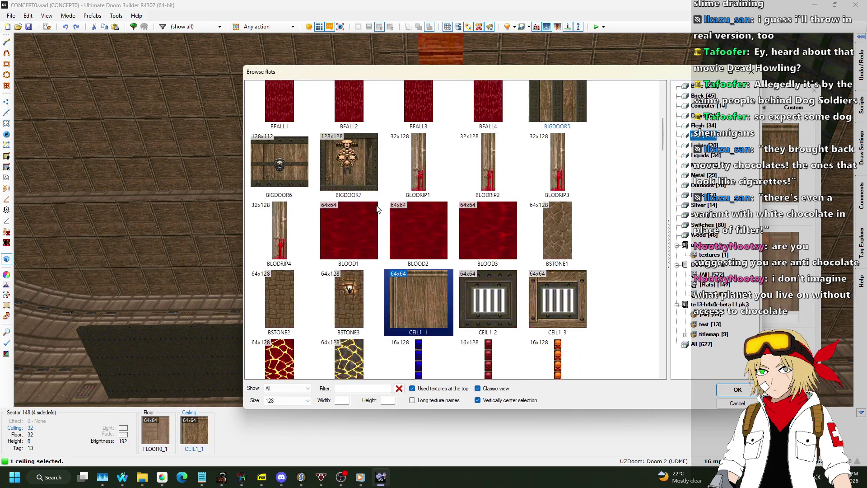
scroll(463, 199, up, 1)
double_click(277, 240)
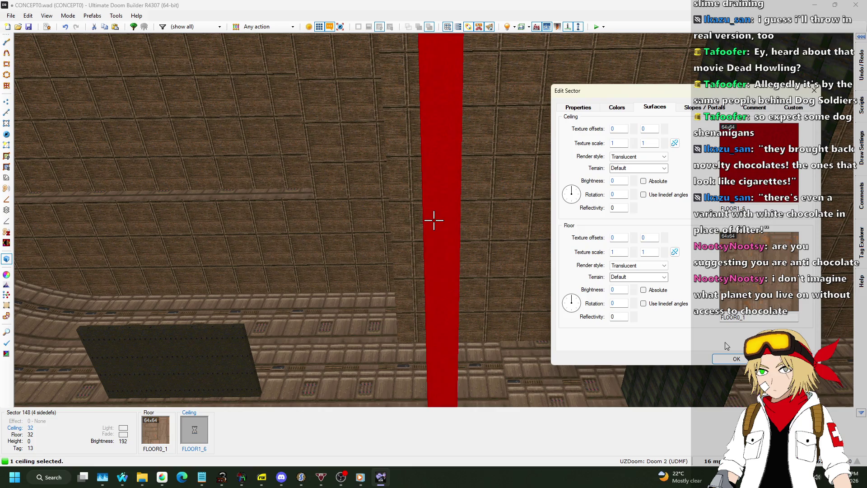
click(736, 359)
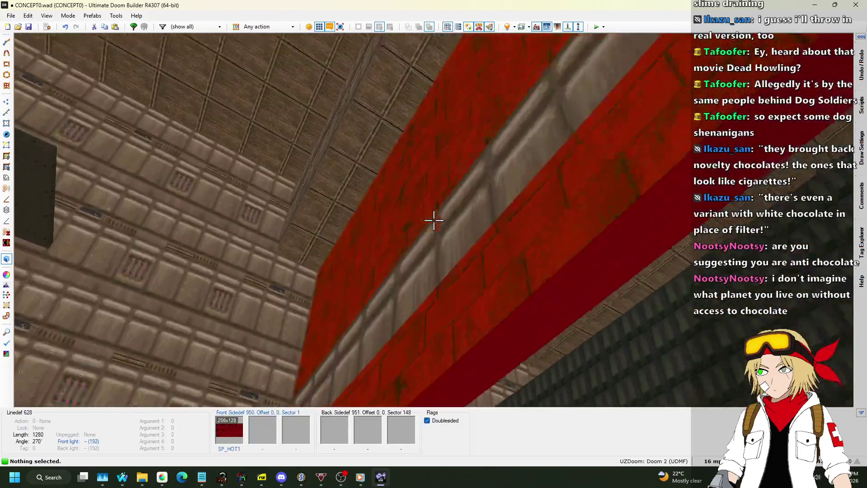
key(w)
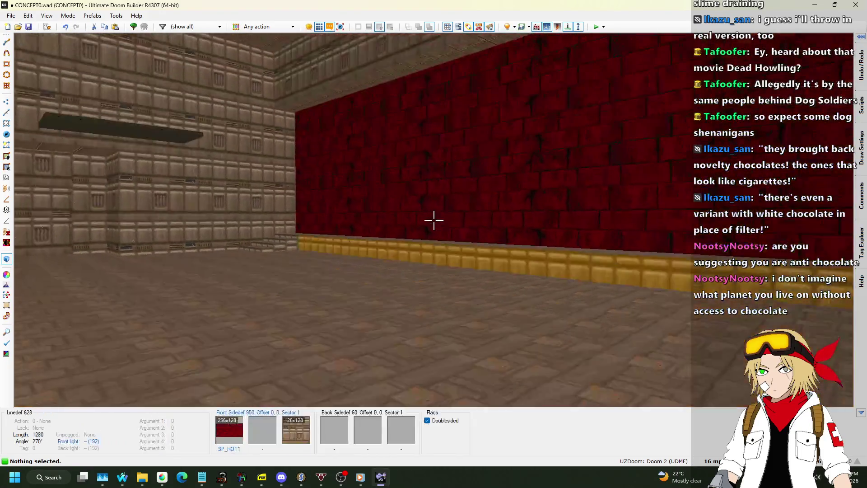
- Back in 2D, save CONCEPT0.wad with Ctrl+S, then bring up Nightbot's Song Requests page
key(q)
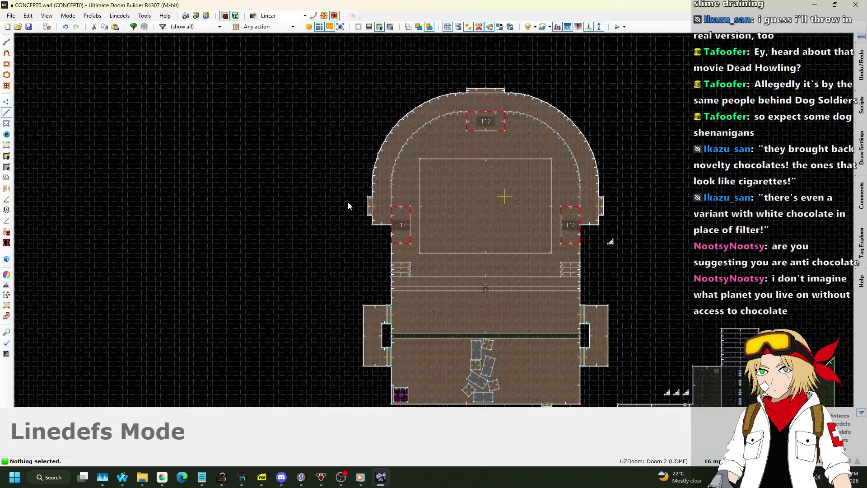
key(ctrl+s)
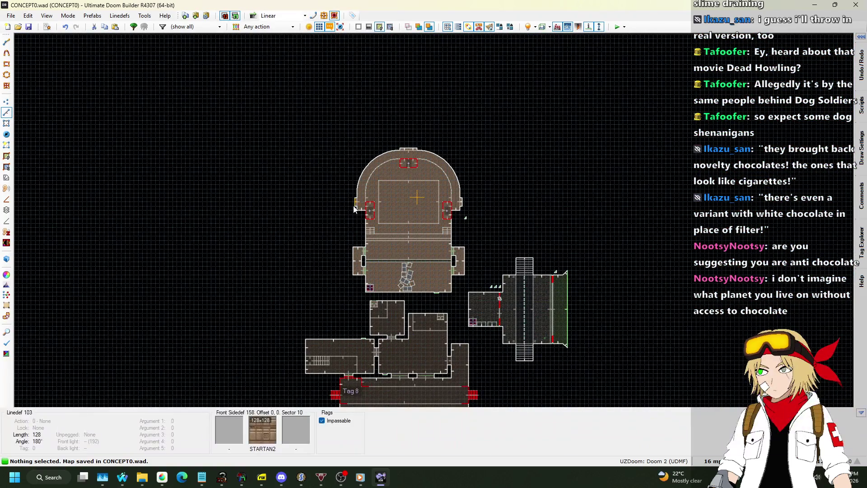
scroll(390, 139, up, 10)
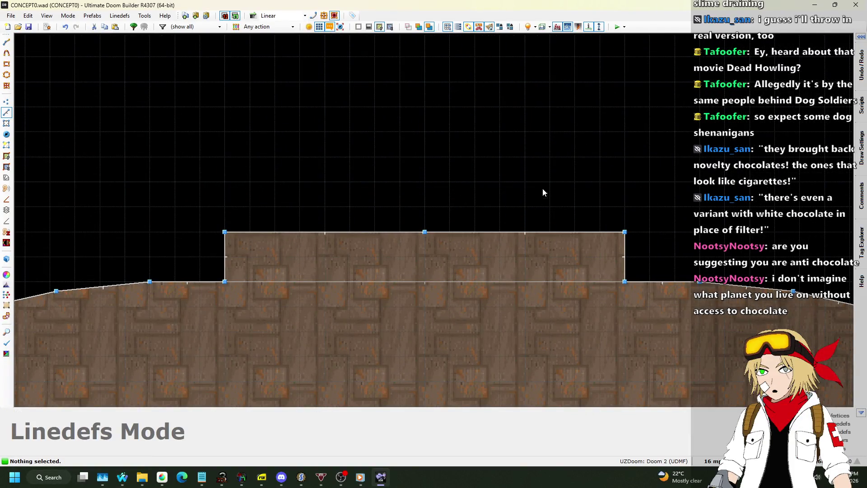
scroll(421, 201, down, 7)
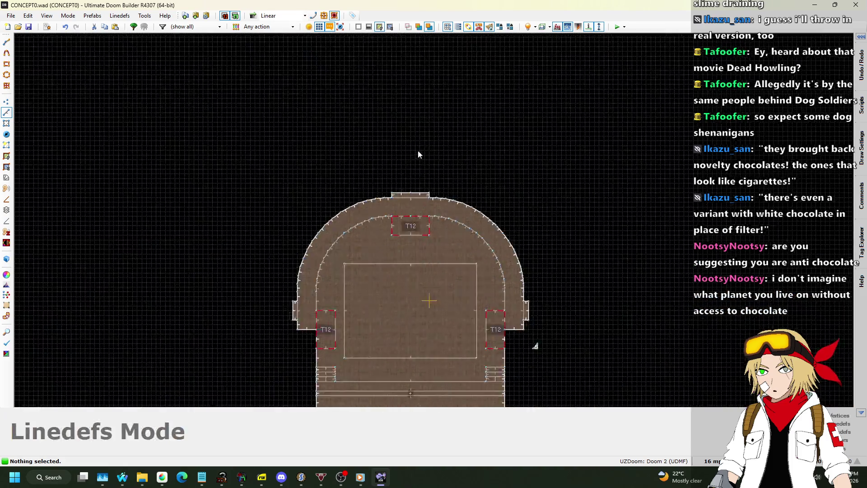
scroll(419, 156, down, 2)
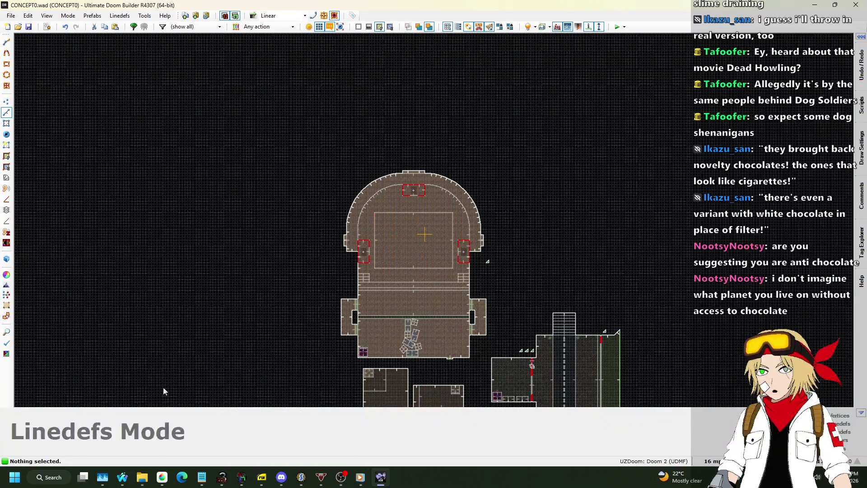
mouse_move(123, 477)
click(252, 429)
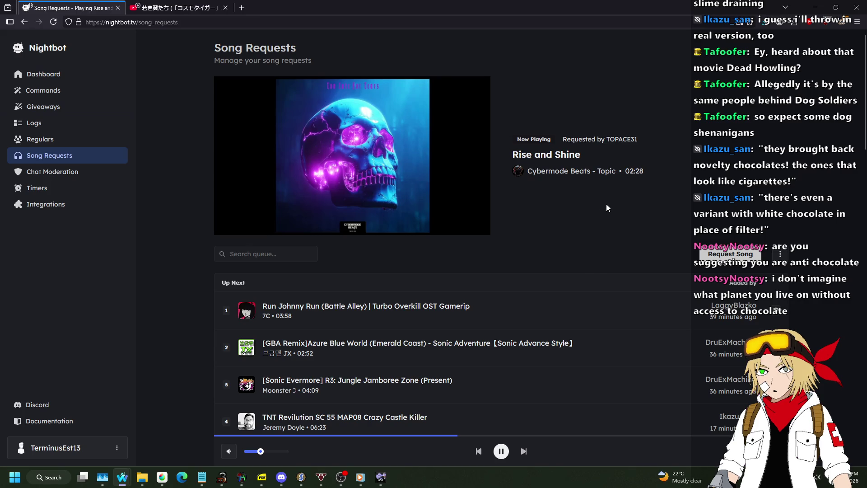
- Scroll through the Nightbot song queue, then Alt+Tab back to Ultimate Doom Builder
scroll(611, 192, down, 2)
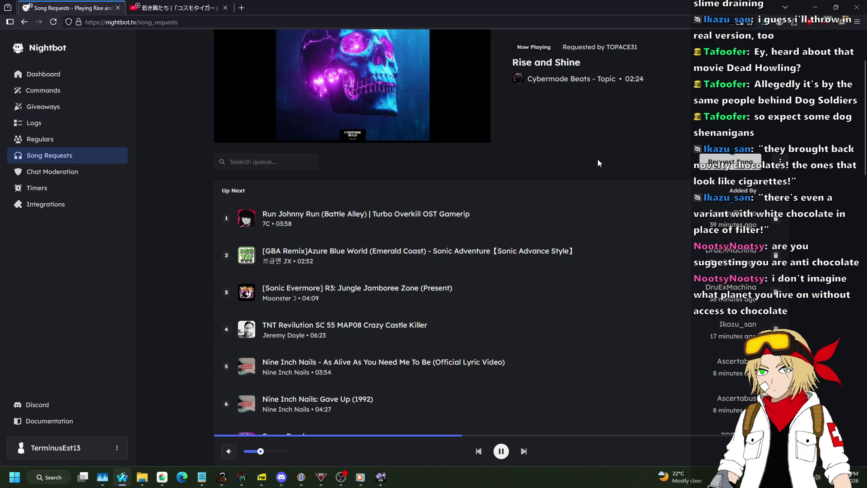
scroll(592, 148, down, 3)
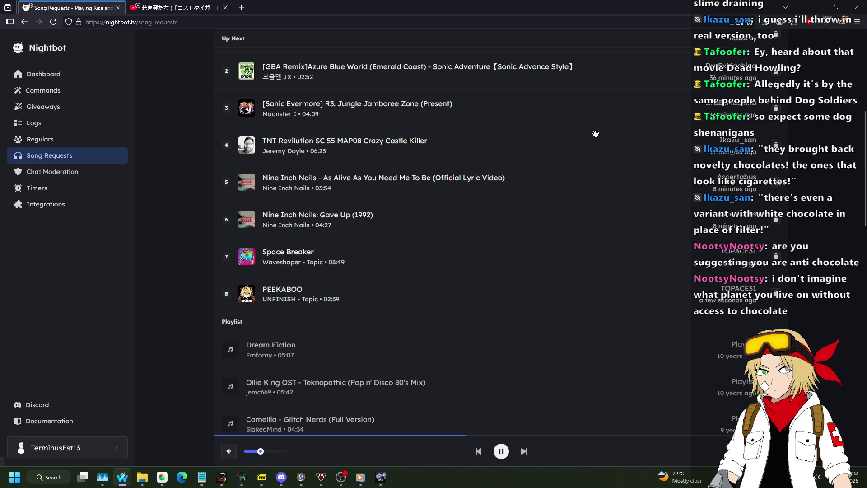
scroll(587, 122, up, 5)
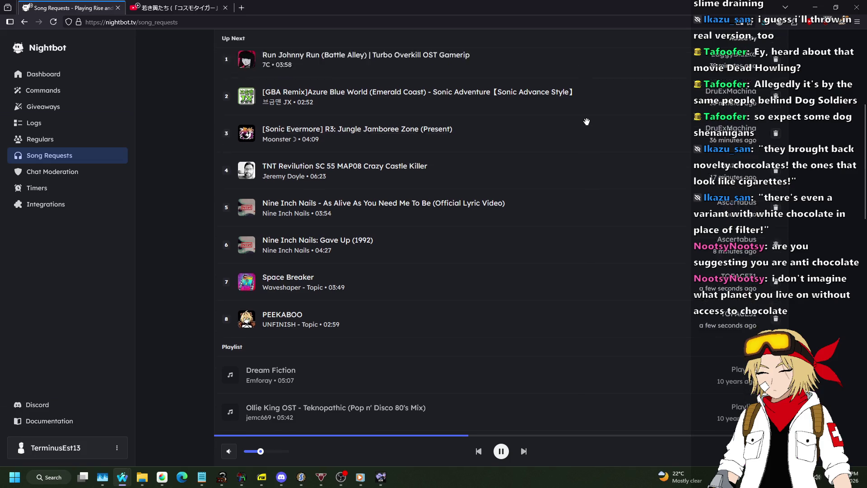
key(alt+Tab)
scroll(497, 180, up, 4)
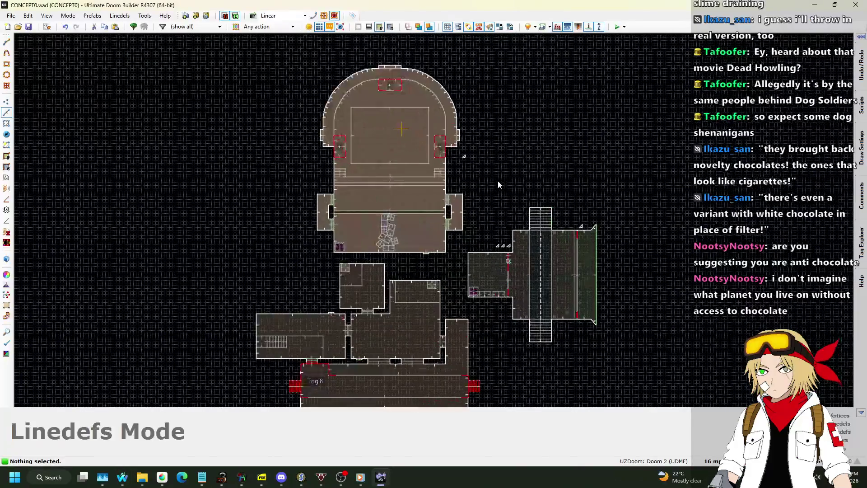
- Zoom the saved CONCEPT0 2D map in and out, then Alt+Tab to Nightbot Song Requests
scroll(502, 190, down, 2)
scroll(496, 194, up, 2)
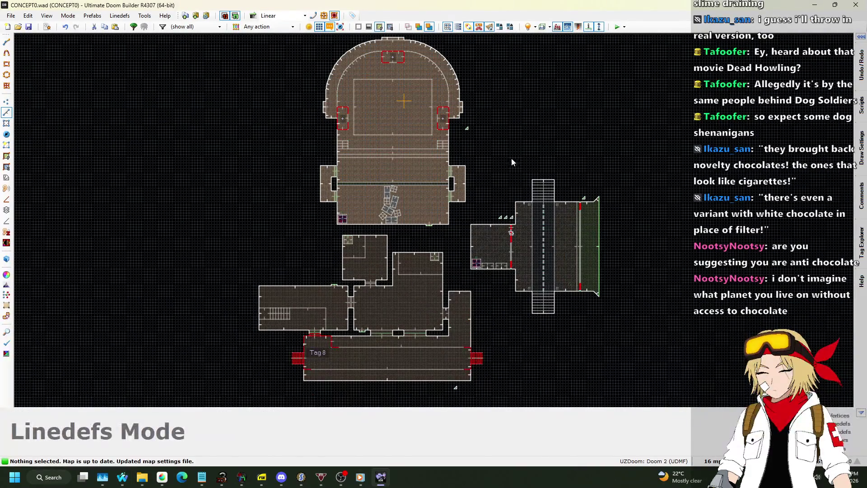
scroll(402, 260, down, 1)
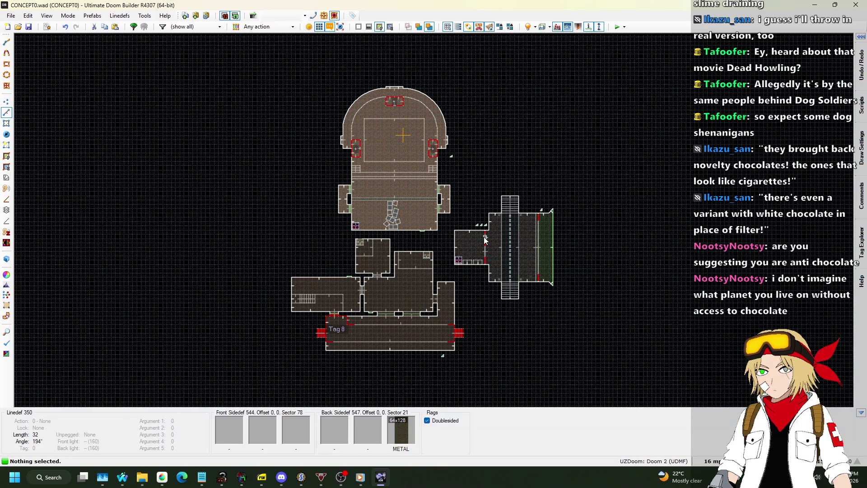
key(alt+Tab)
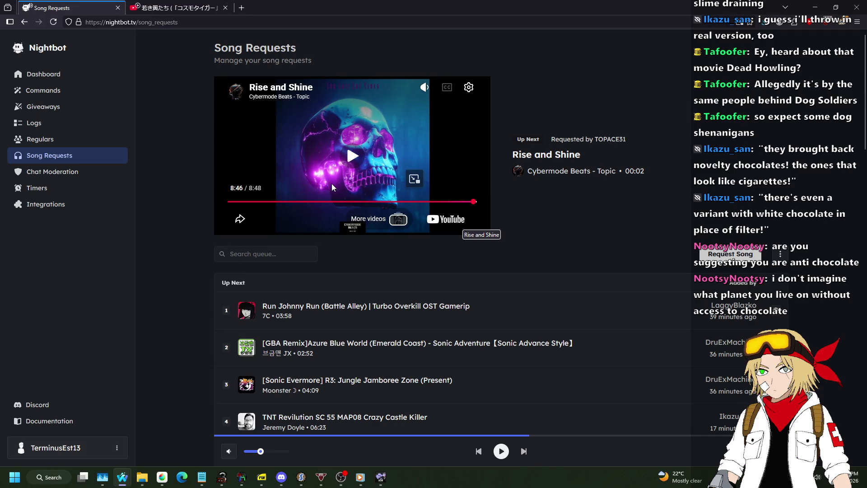